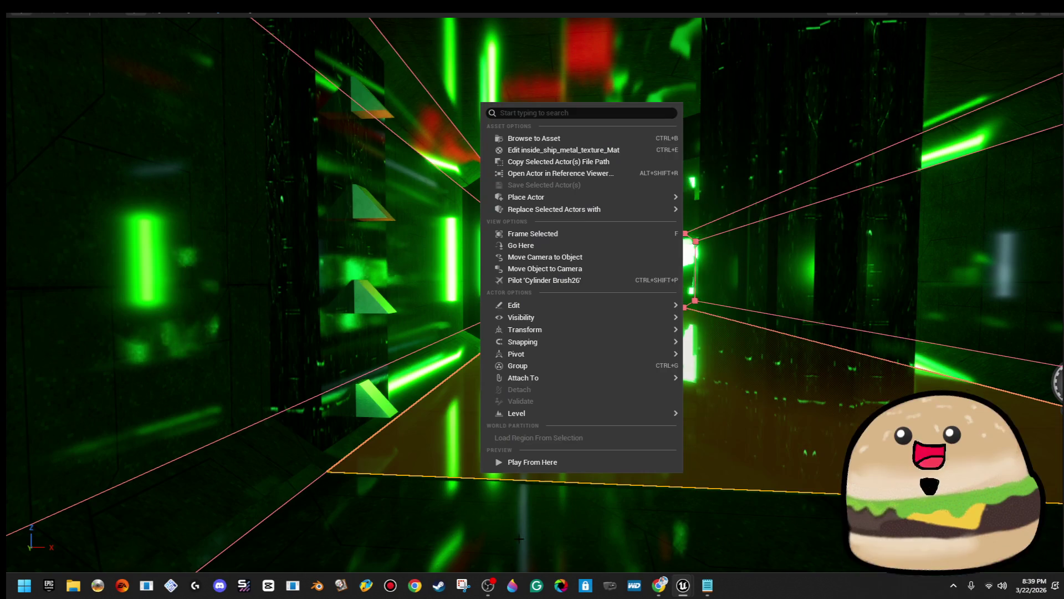
Play level_SPACE from a spot in the green corridor and walk forward through it.
left_click(584, 458)
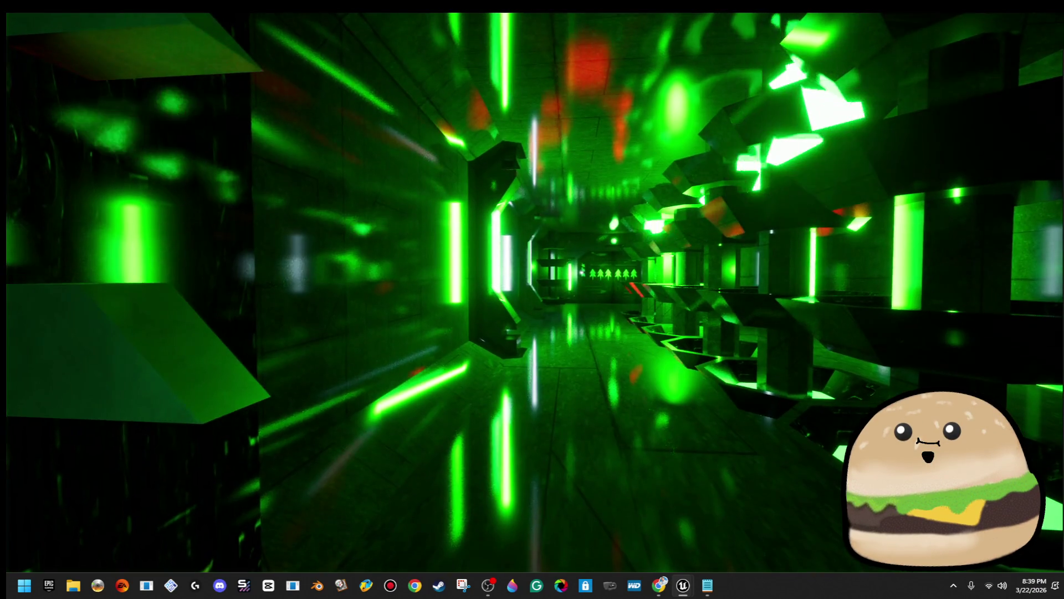
key("w")
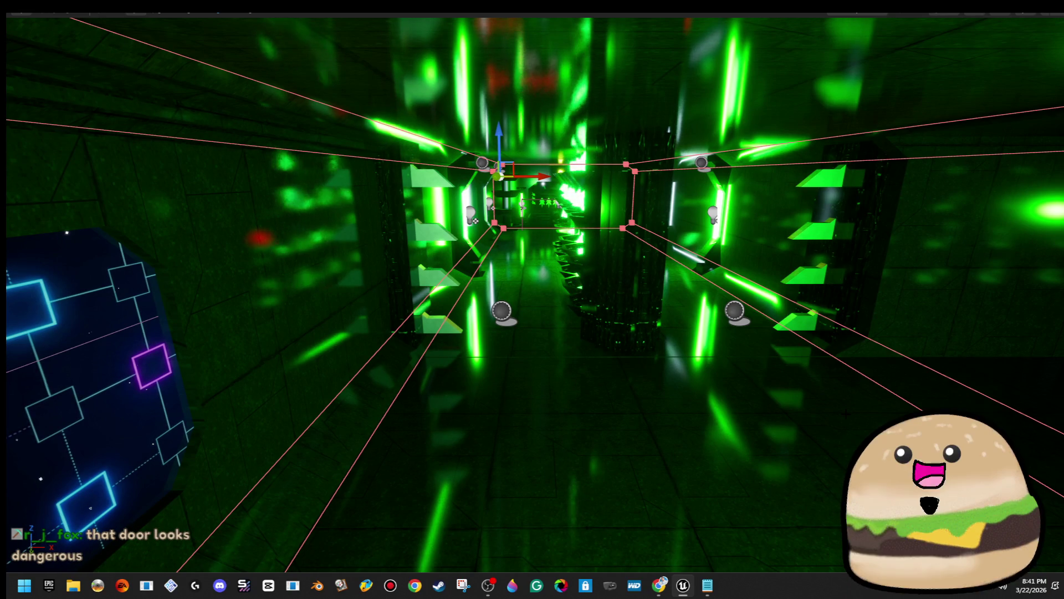
Start a play session from the floor brush in the green corridor.
right_click(670, 445)
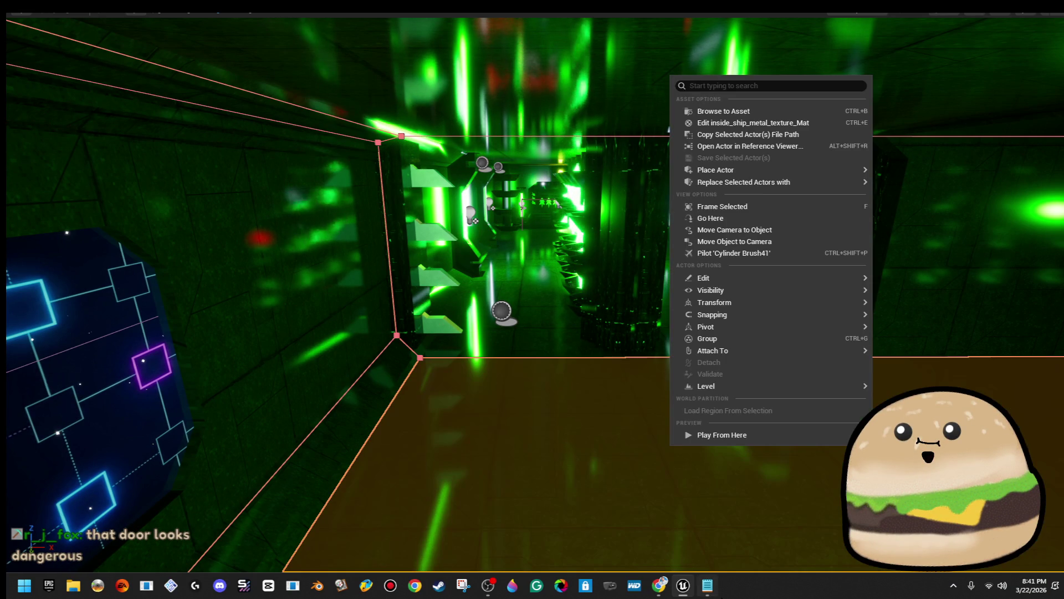
left_click(769, 436)
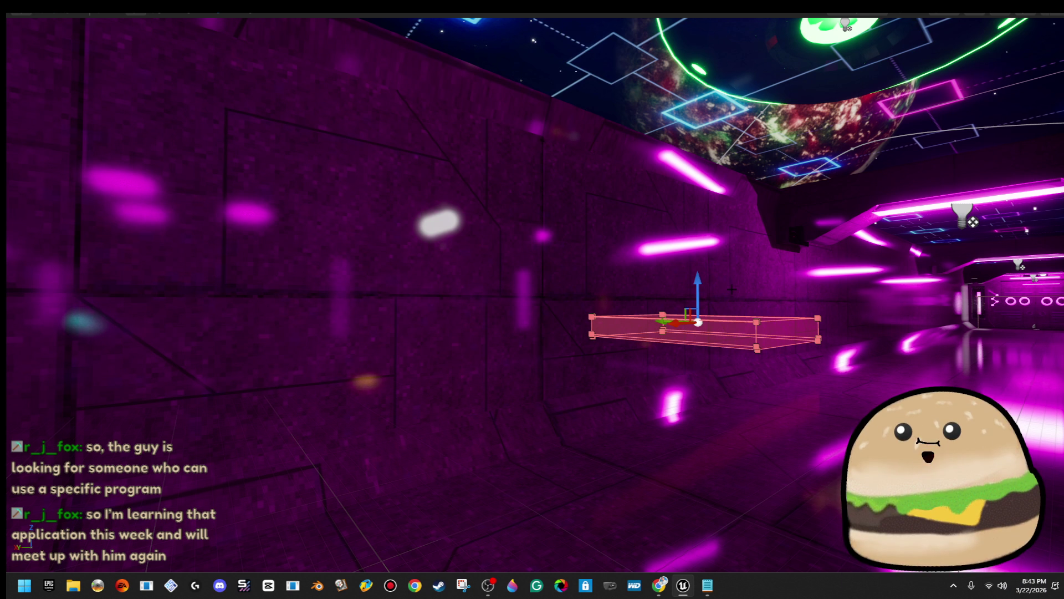
Exit immersive mode, save level_SPACE, and search the Content Browser for 'pip'.
key("F11")
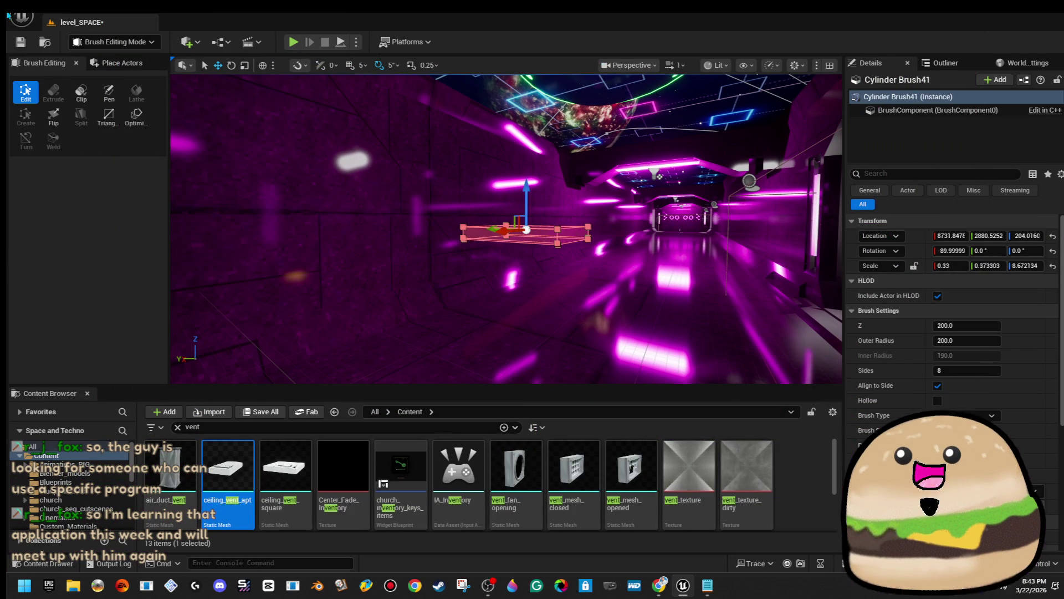
left_click(20, 43)
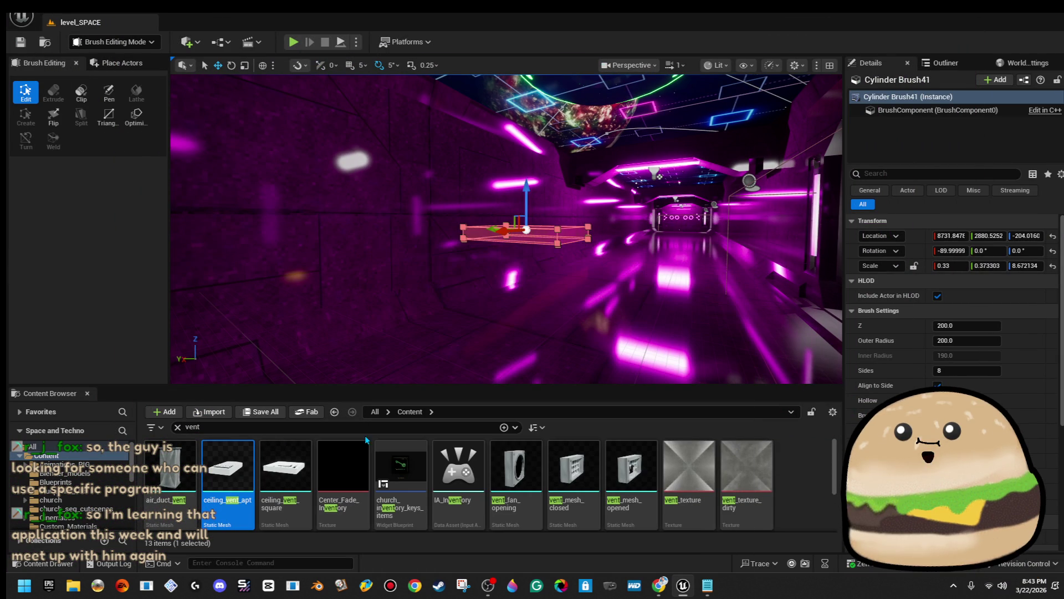
left_click(355, 427)
type("p")
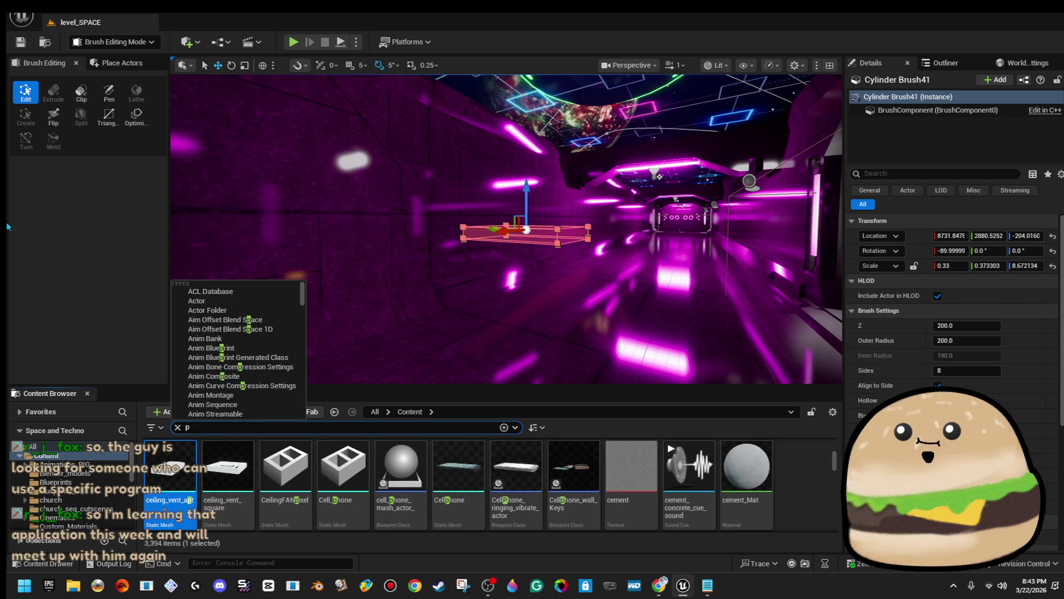
type("ip")
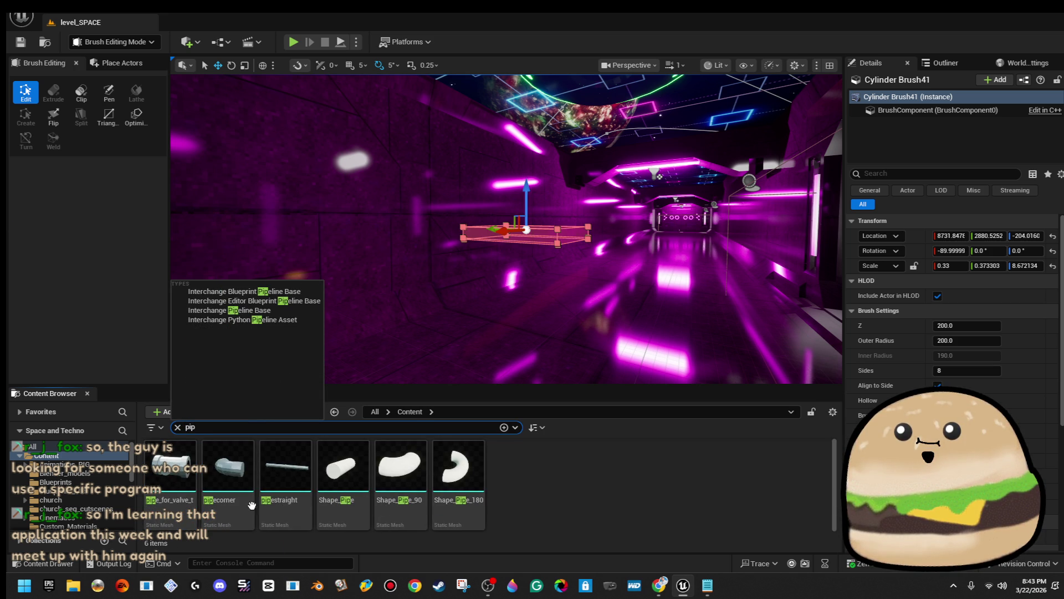
Drag pipe_for_valve_t and Shape_Pipe into the corridor, then delete the placed pipe.
left_click(170, 466)
left_click_drag(170, 465, 550, 332)
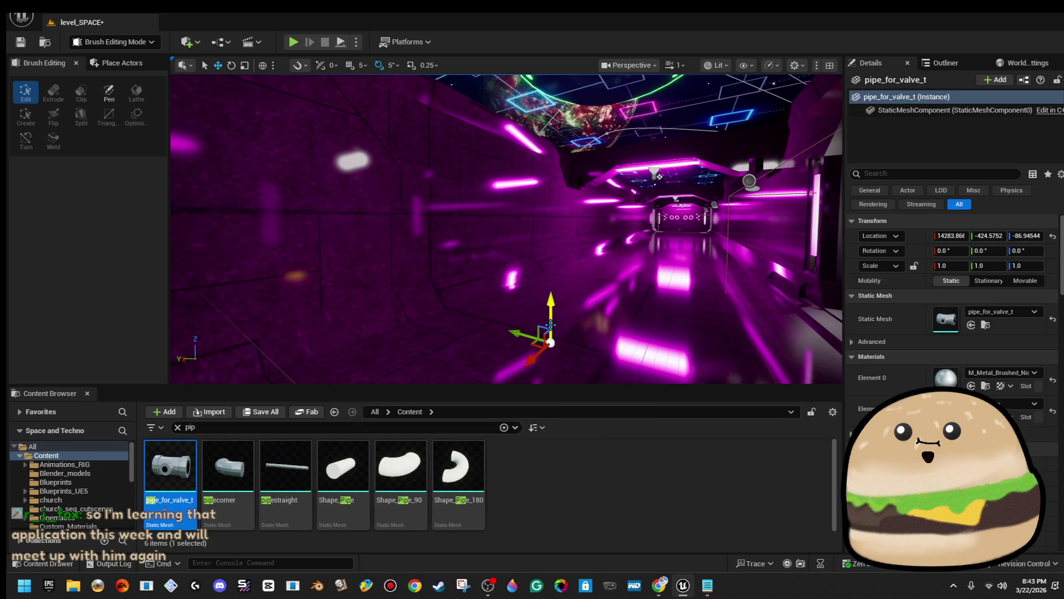
mouse_move(341, 466)
left_mouse_down()
mouse_move(521, 341)
mouse_move(519, 221)
left_mouse_up()
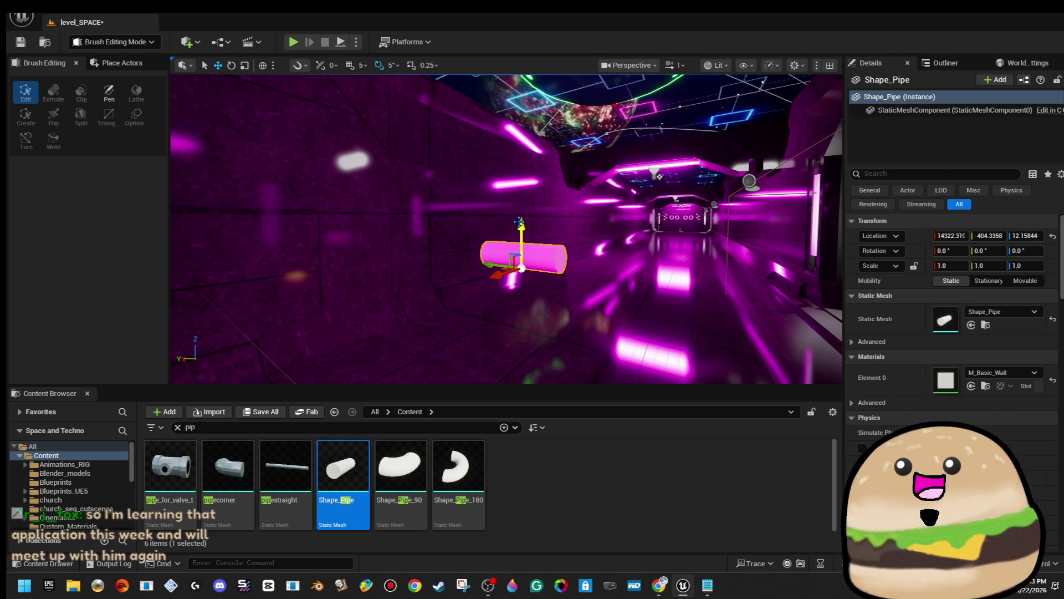
key("Delete")
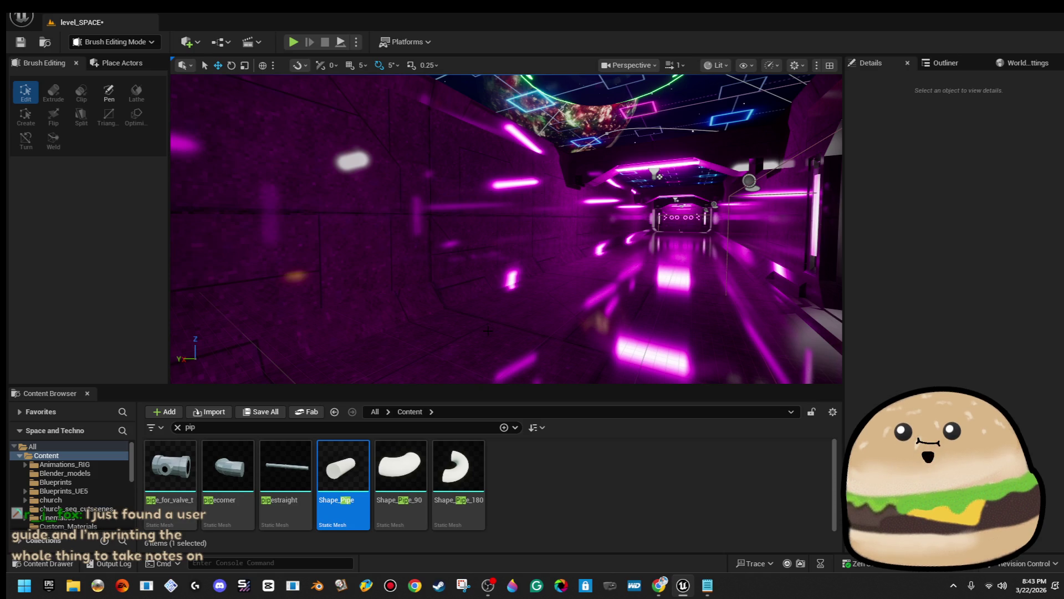
key("w")
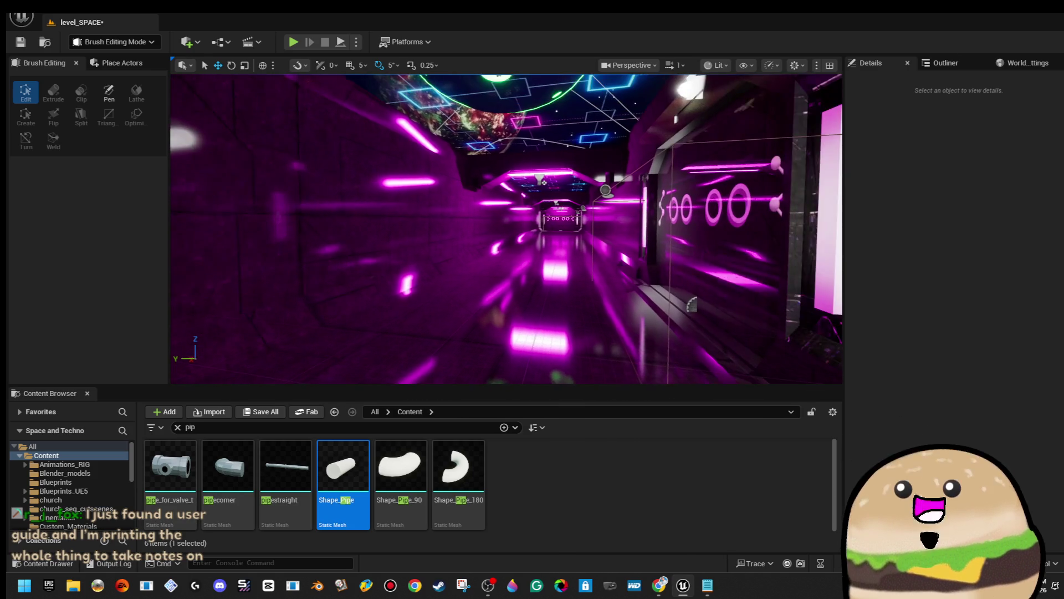
key("w")
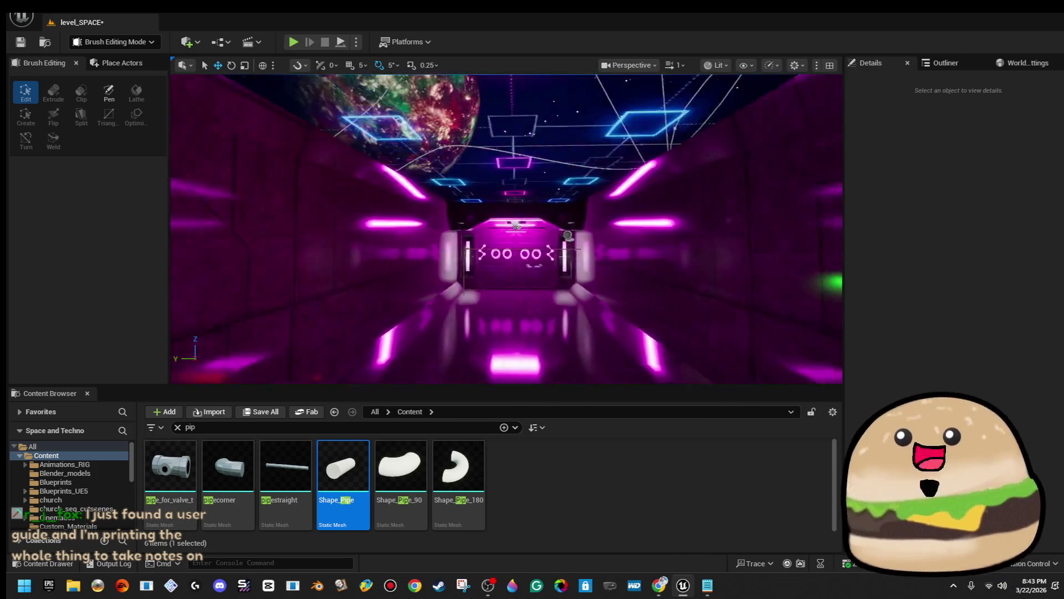
key("w")
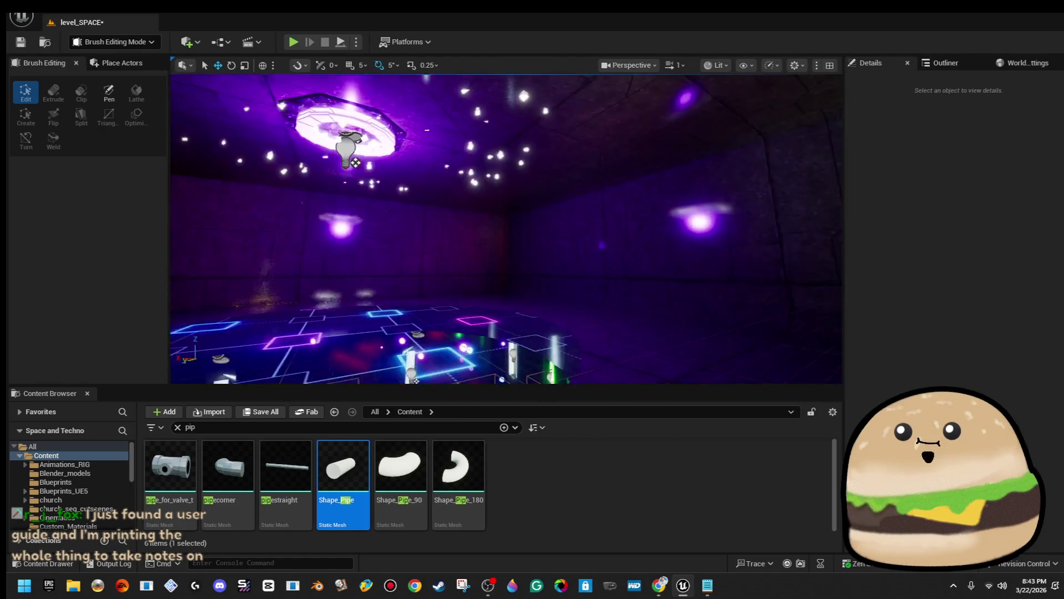
key("w")
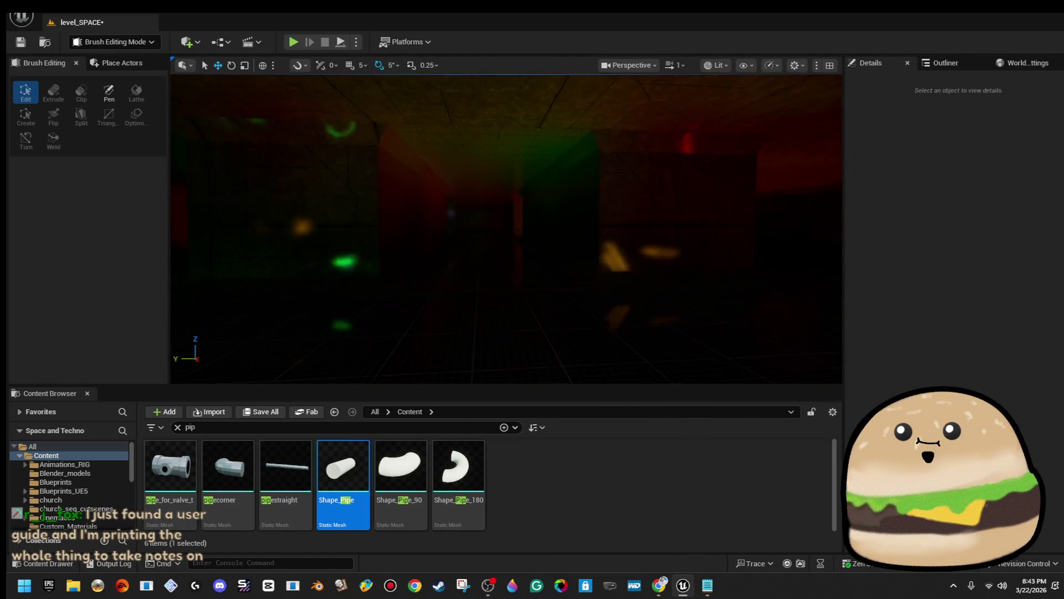
key("w")
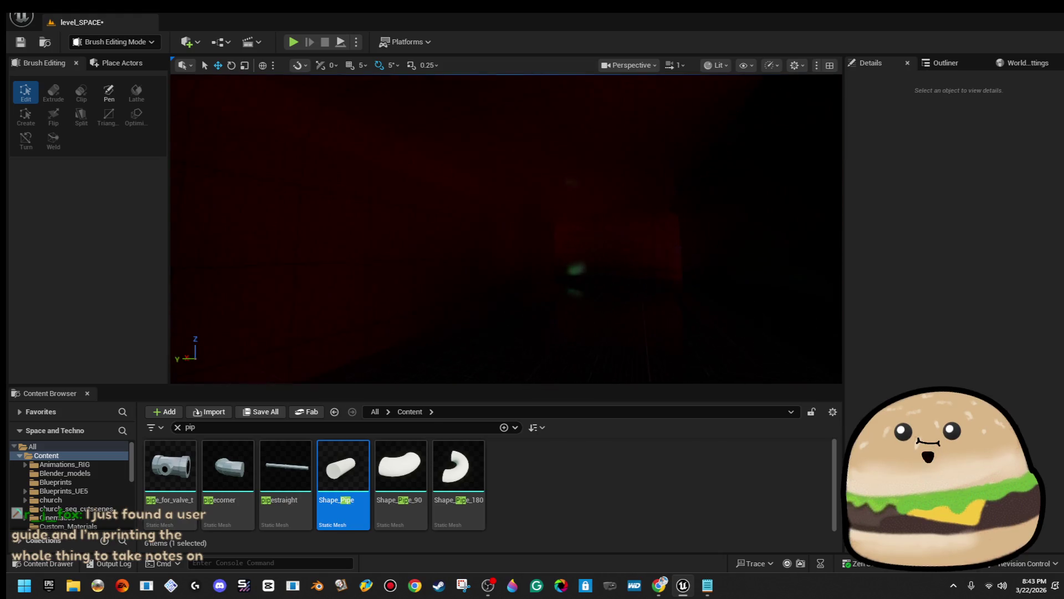
key("w")
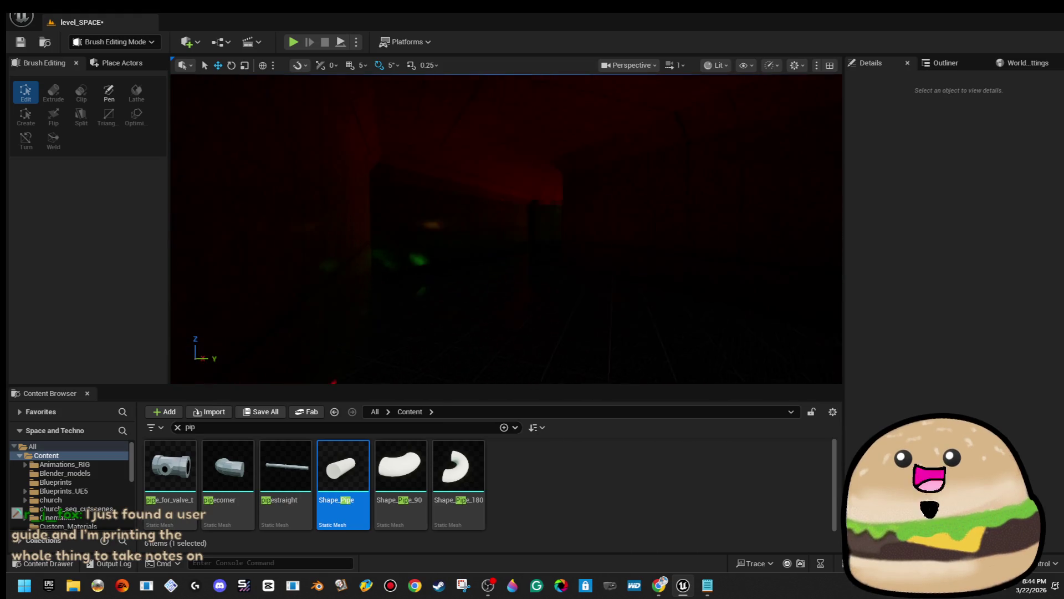
key("w")
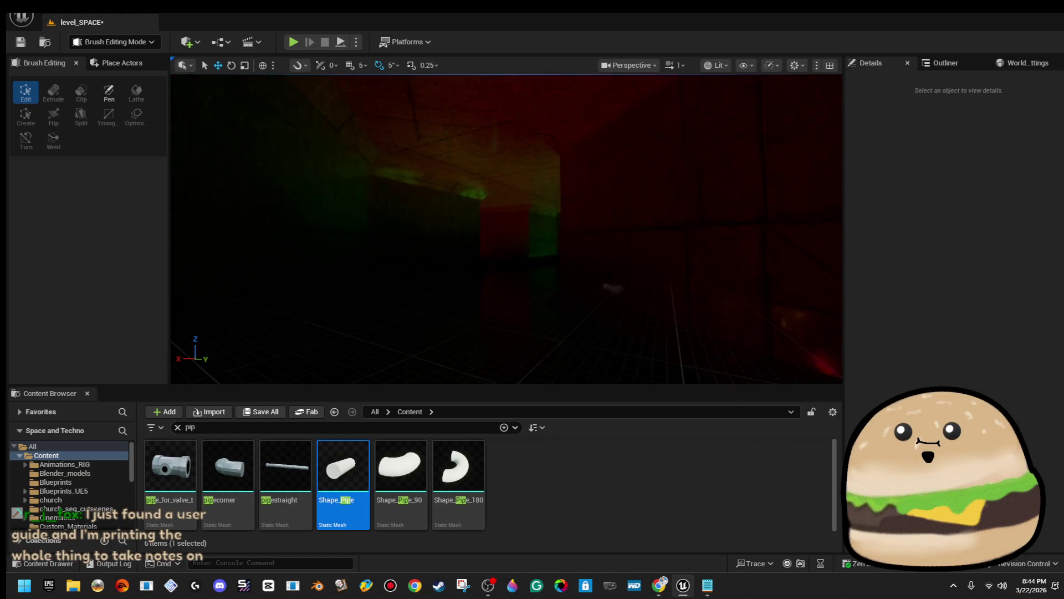
key("w")
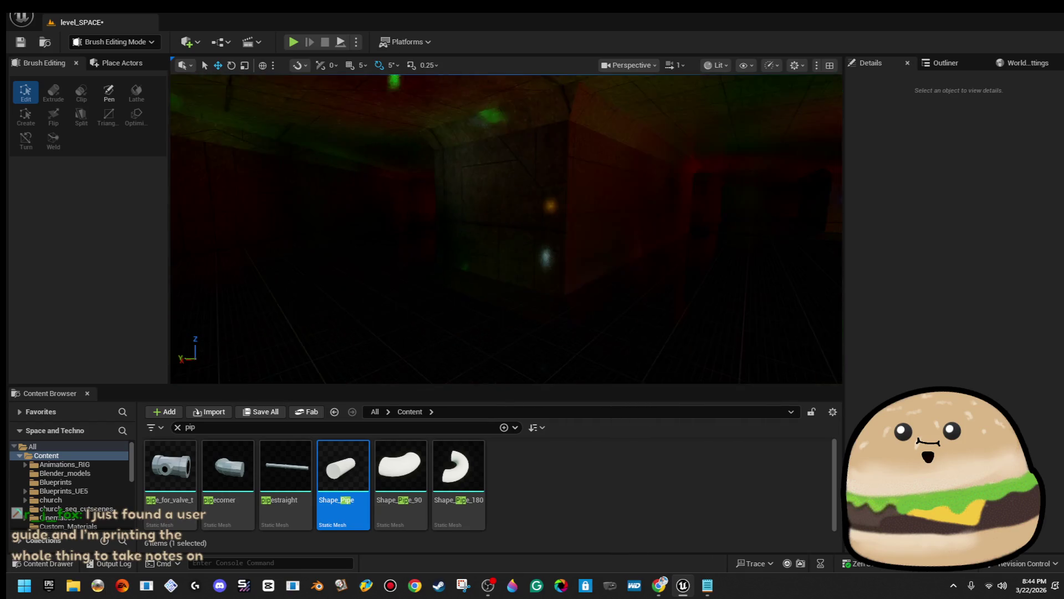
key("w")
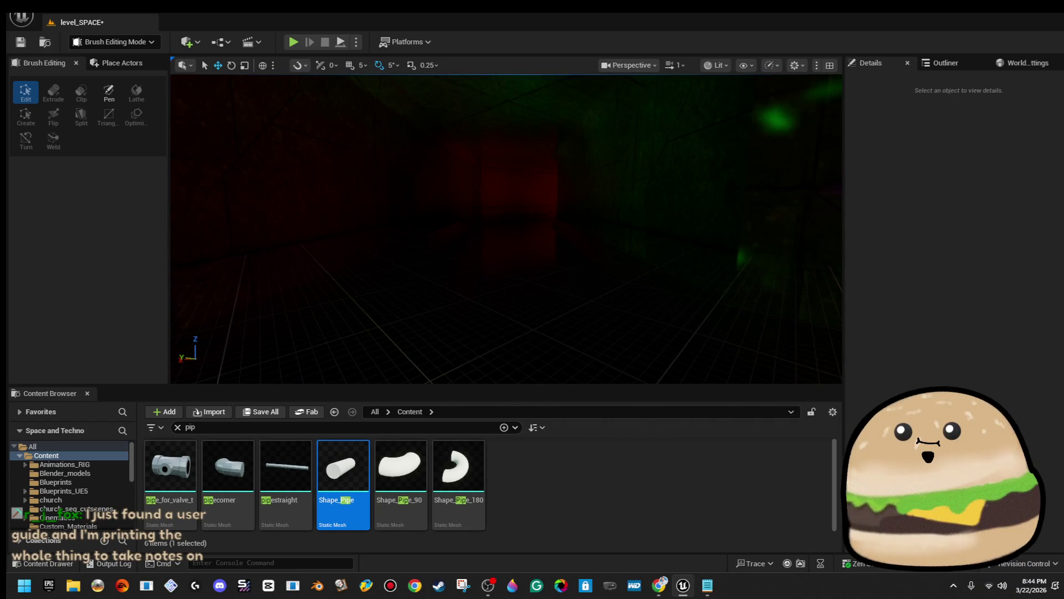
key("w")
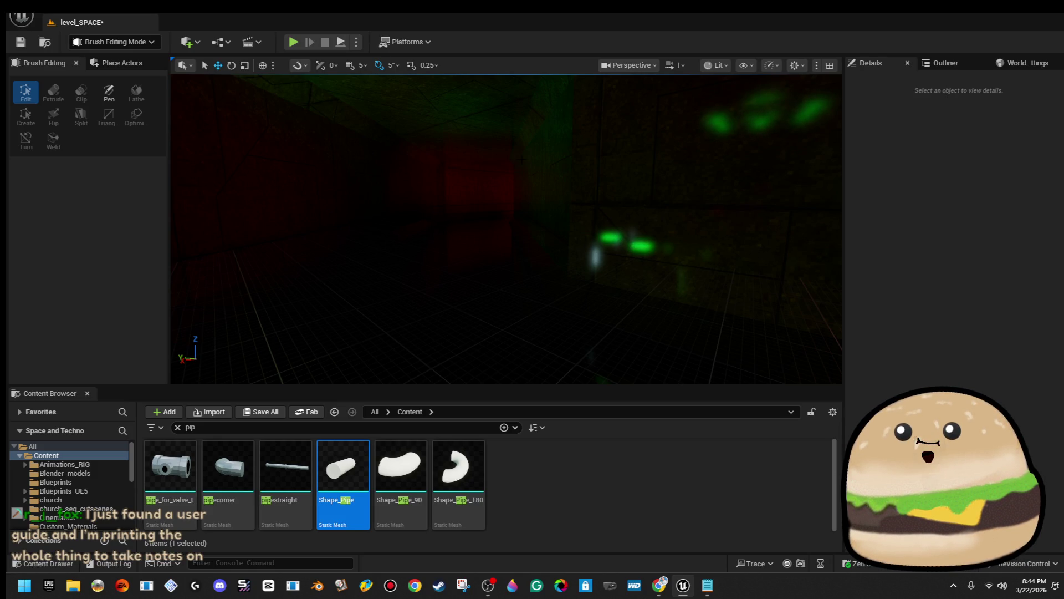
key("w")
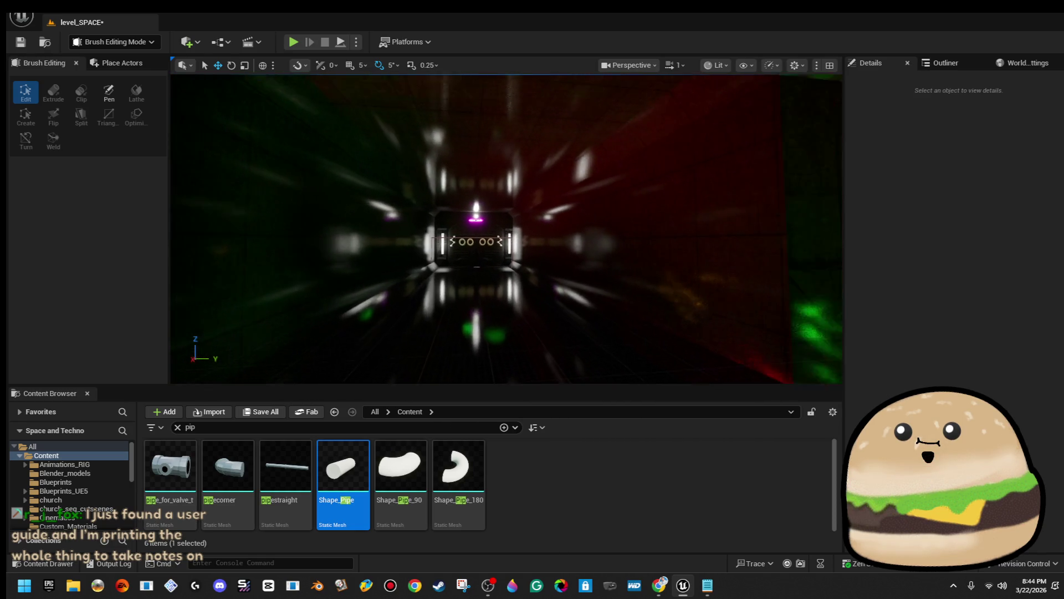
key("w")
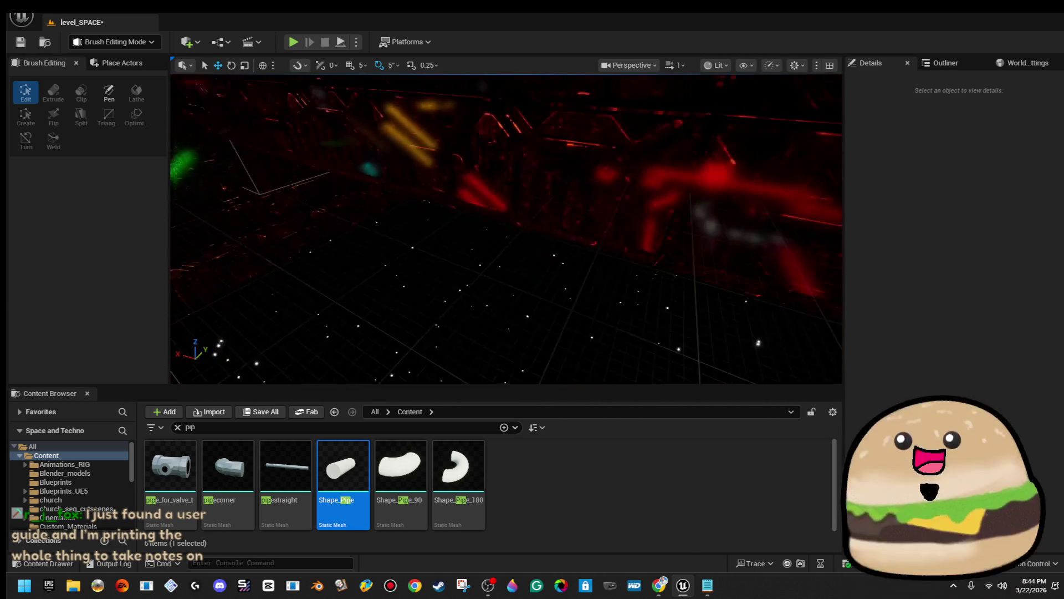
key("w")
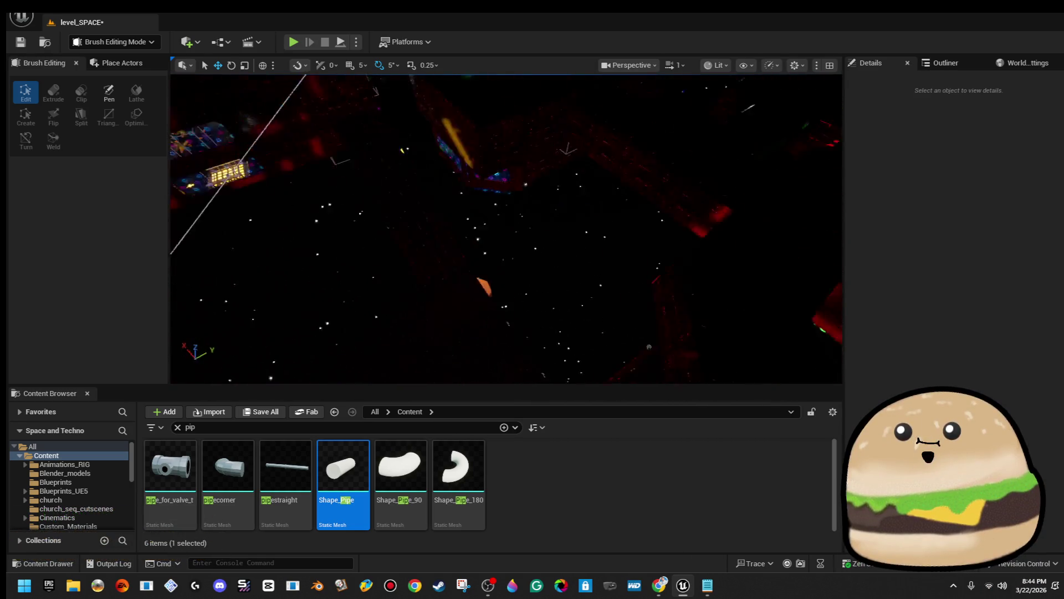
key("w")
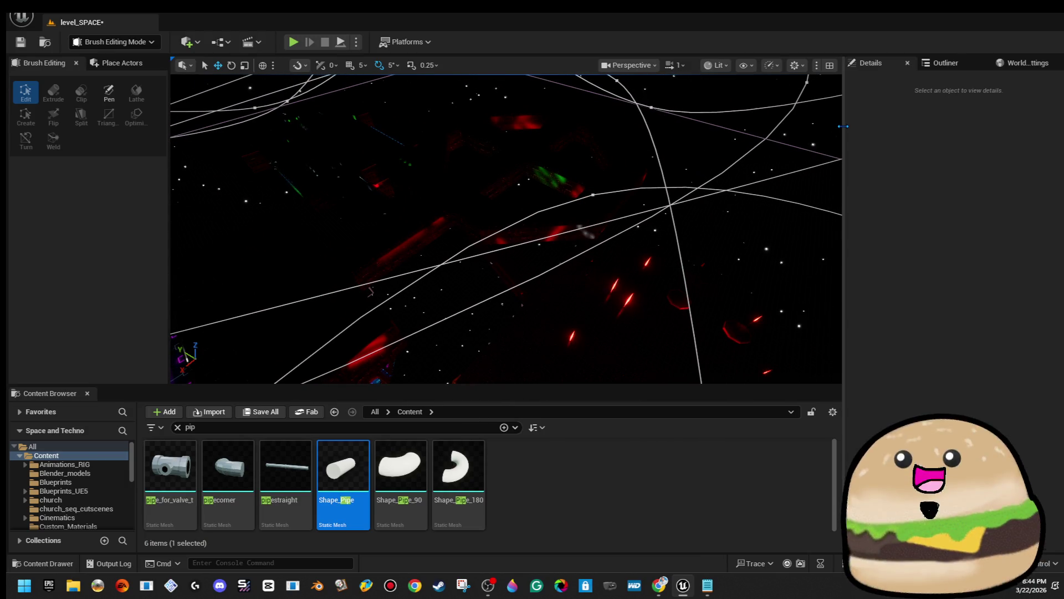
key("w")
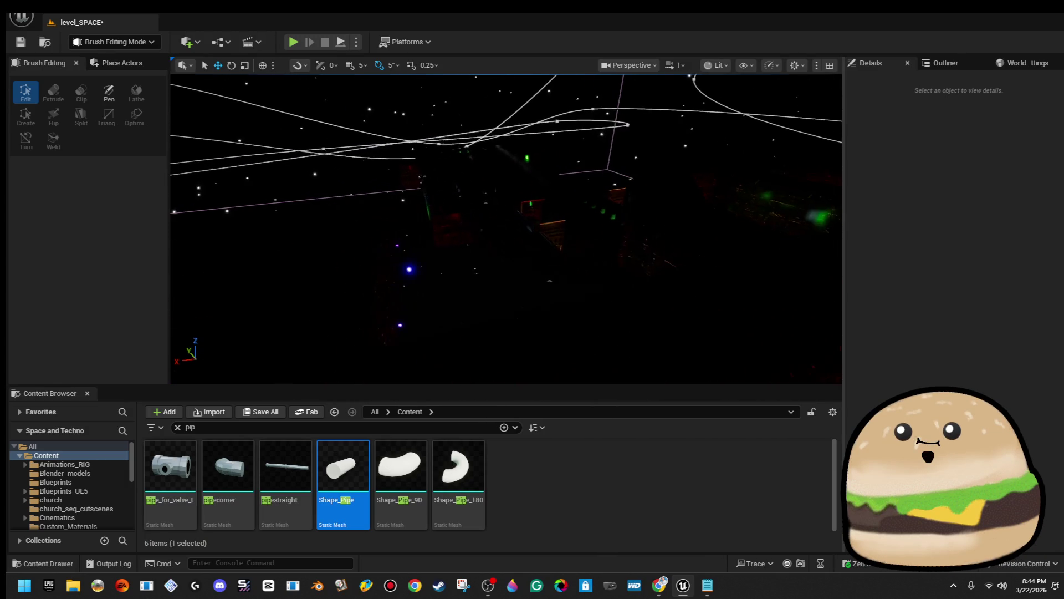
key("w")
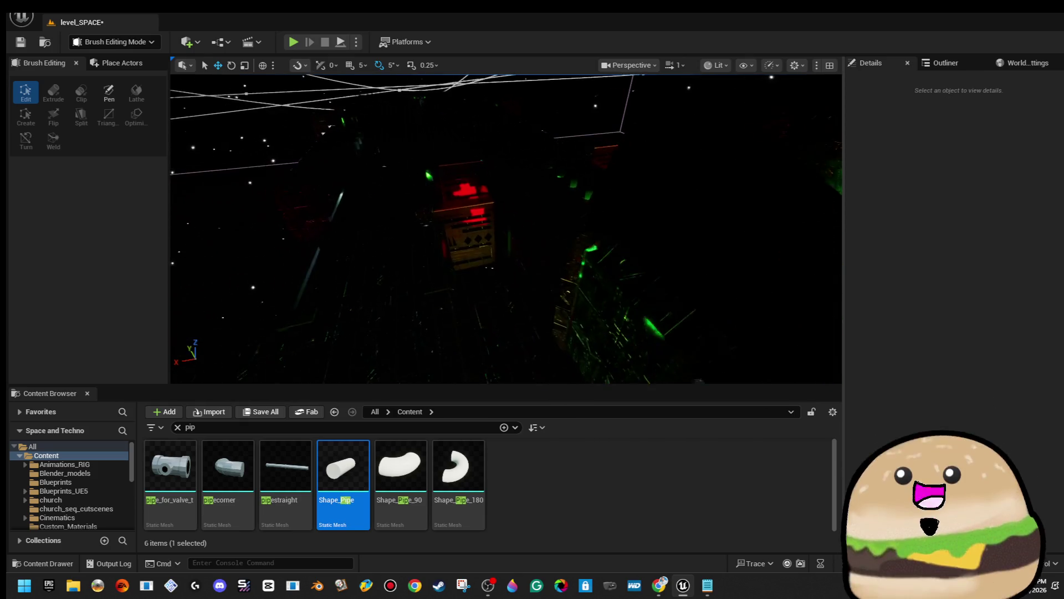
key("w")
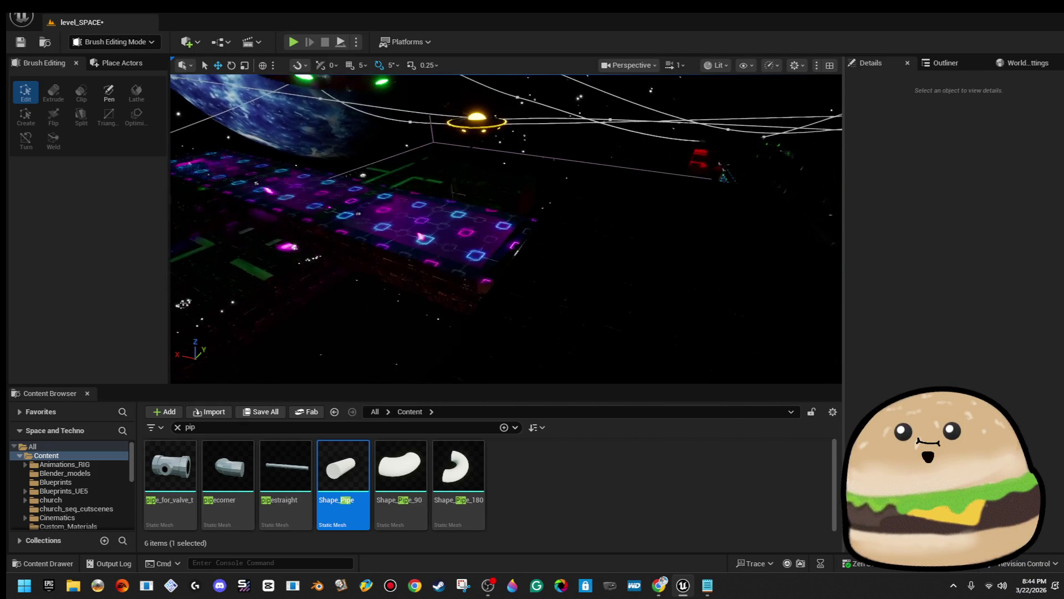
key("w")
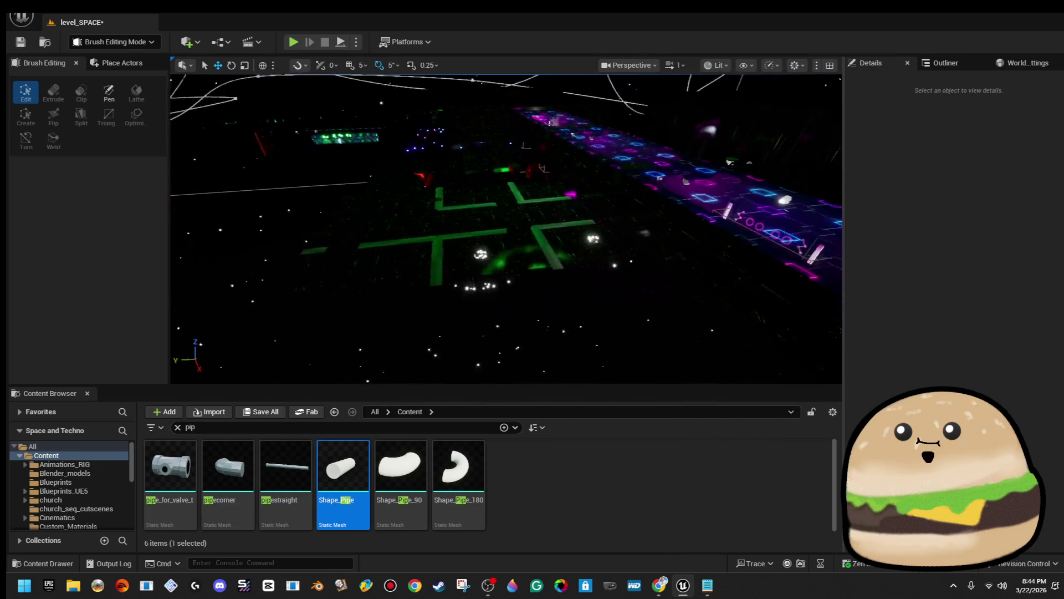
key("w")
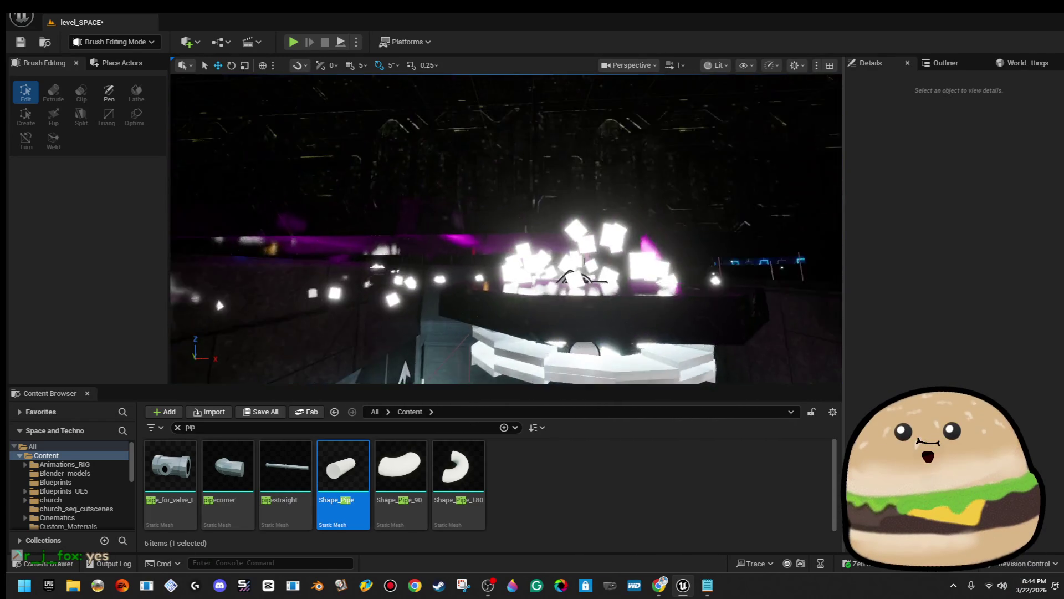
Select and focus the spiral light, glowing ring and green UFO, then save level_SPACE.
left_click(583, 165)
key("w")
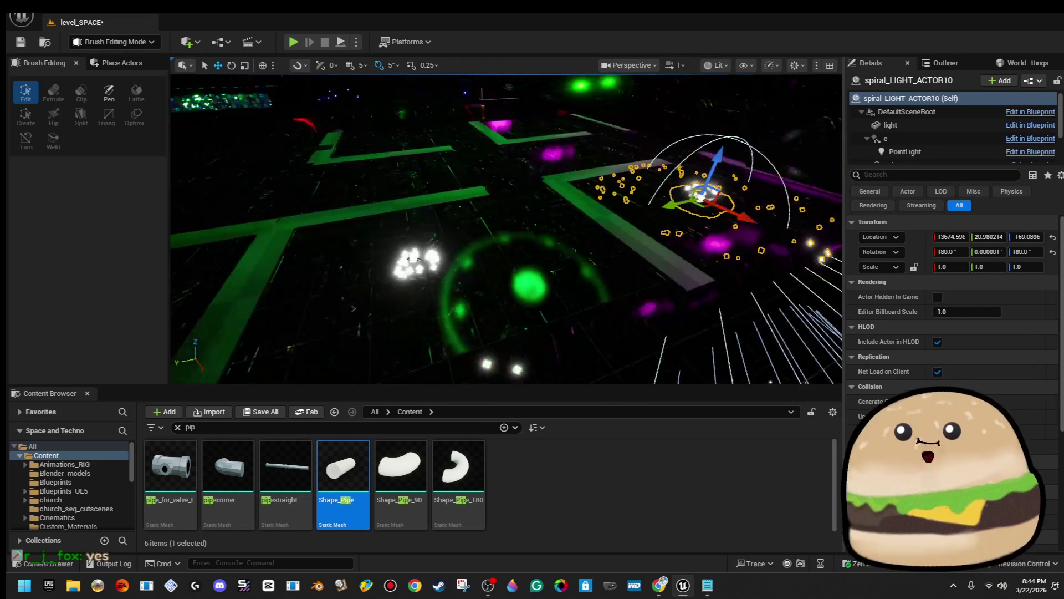
key("w")
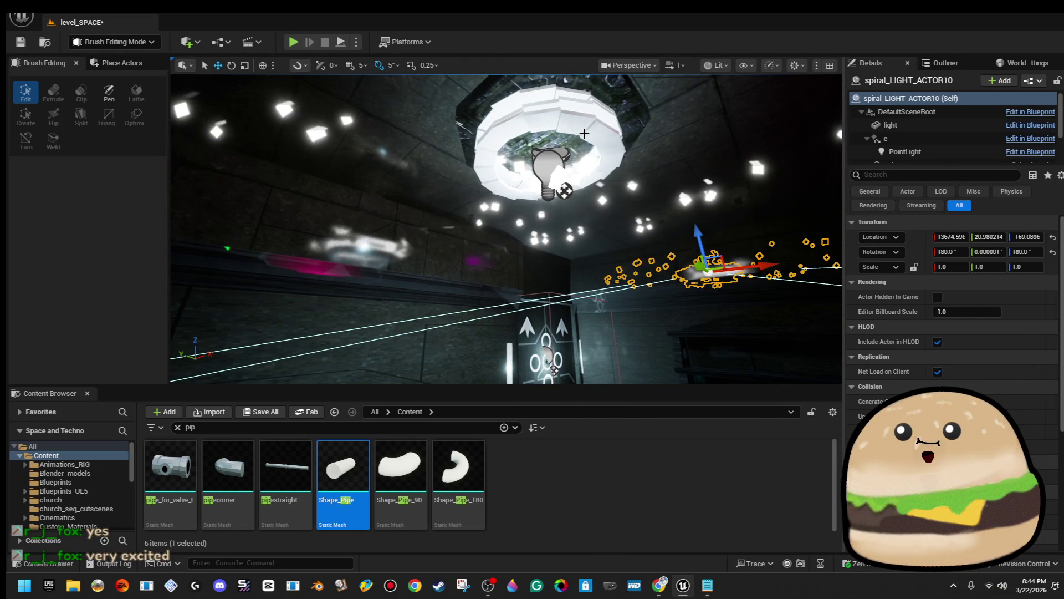
left_click(584, 133, "ctrl")
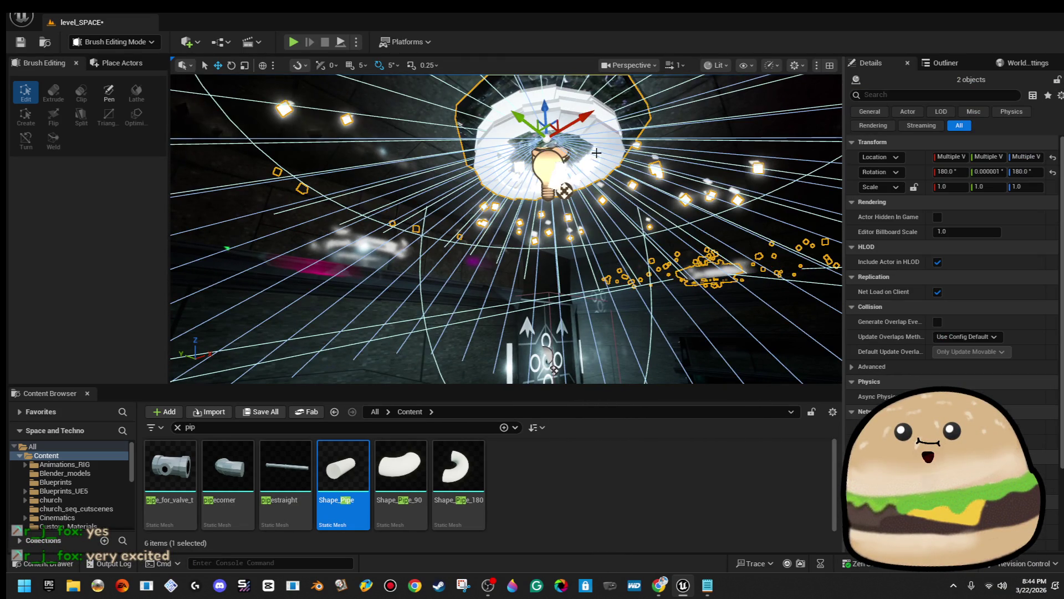
key("f")
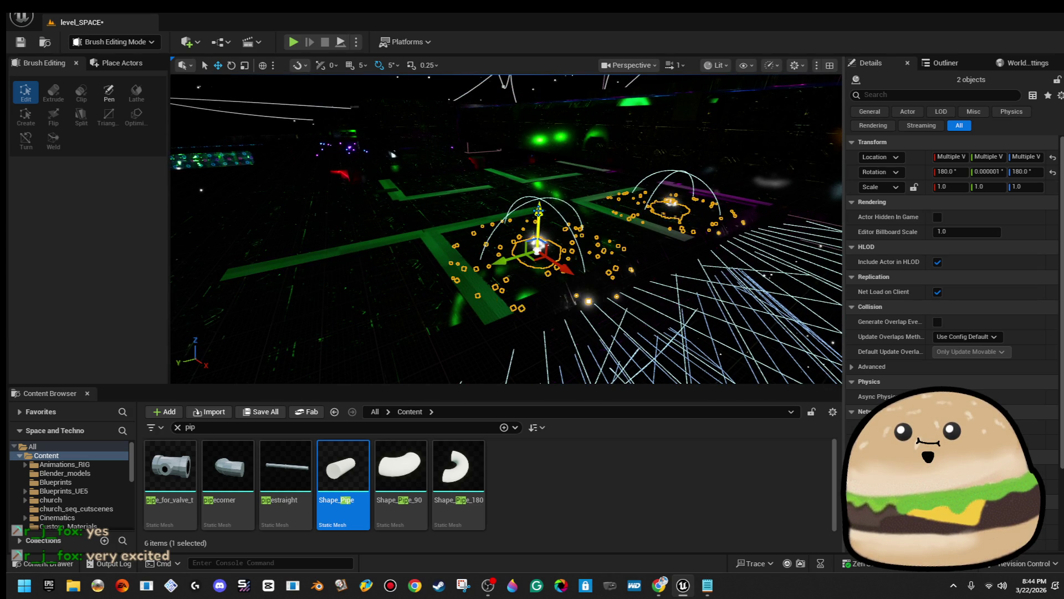
left_click(685, 211)
key("f")
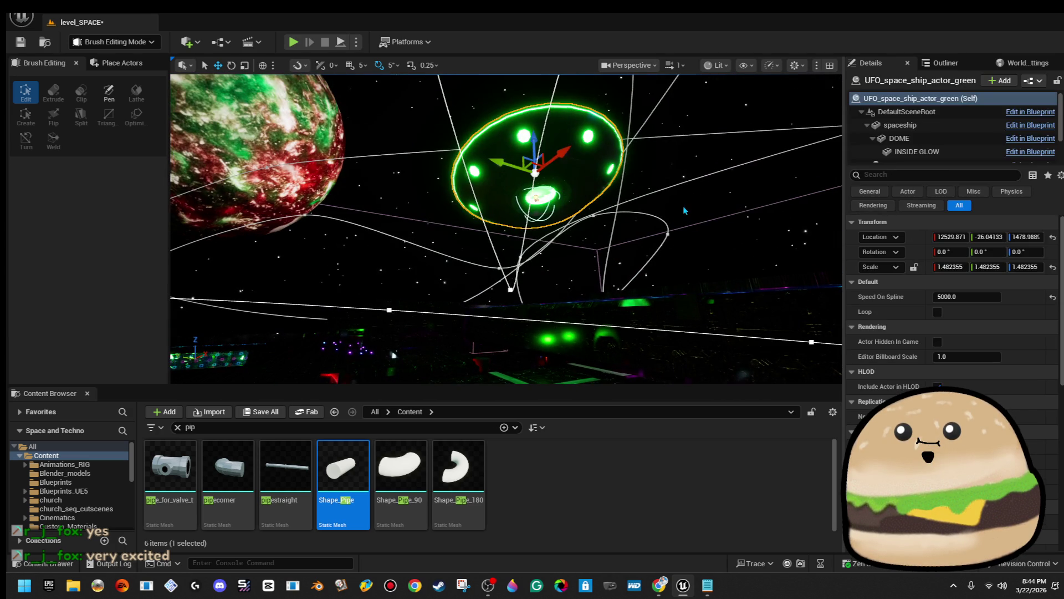
left_click_drag(685, 210, 200, 56)
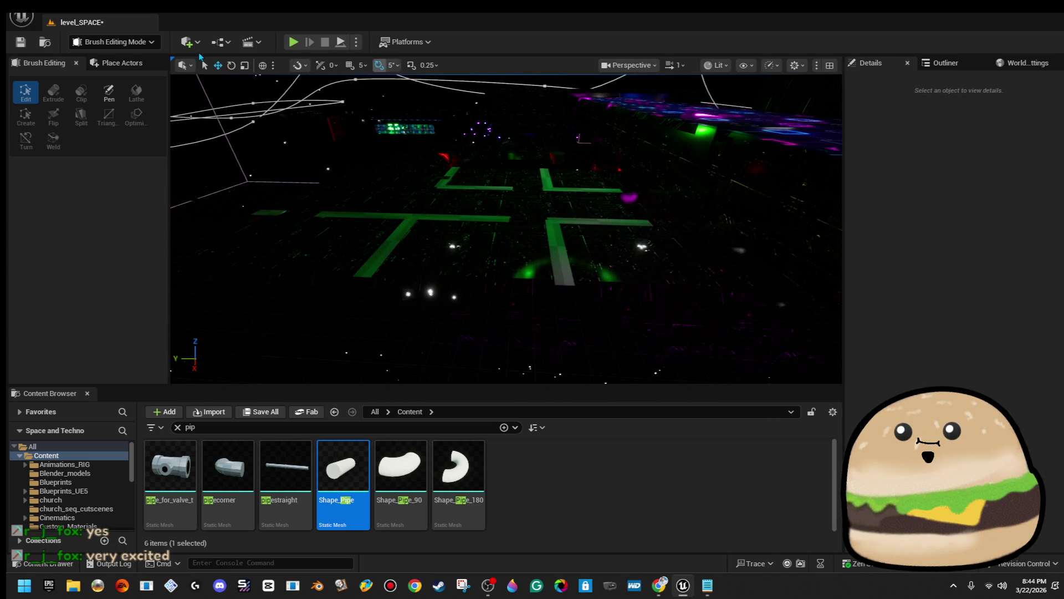
left_click(19, 44)
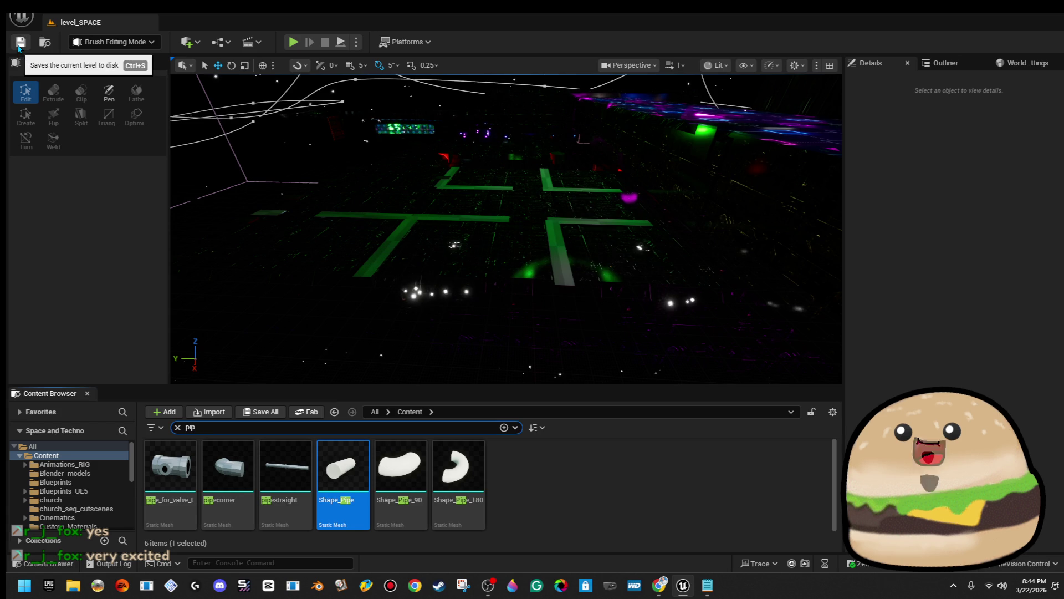
left_click(715, 227)
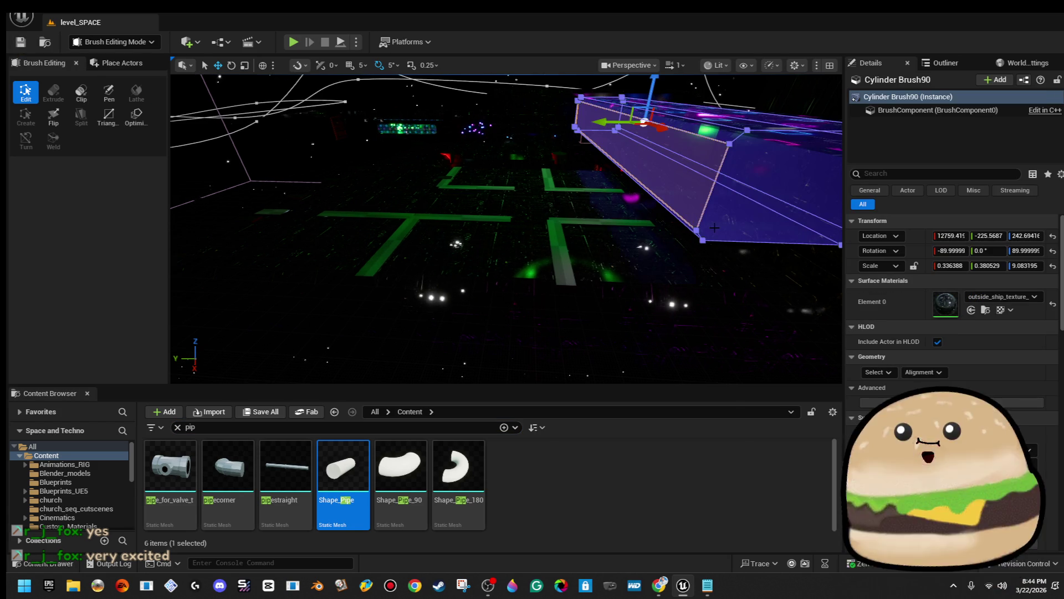
mouse_move(714, 227)
left_mouse_down()
mouse_move(692, 161)
mouse_move(721, 236)
left_mouse_up()
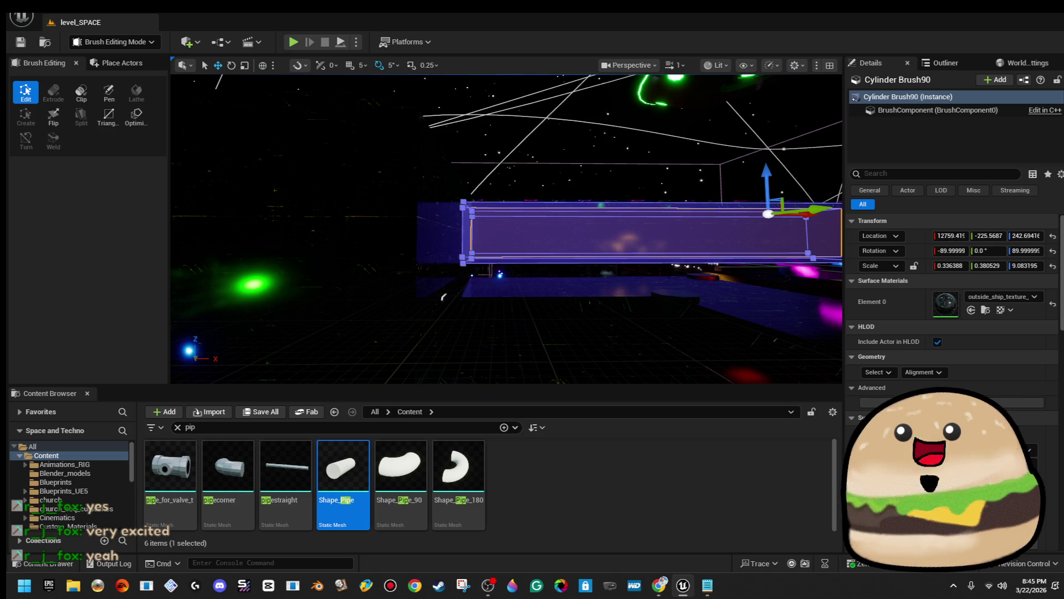
left_click_drag(443, 297, 410, 177)
left_click(249, 124)
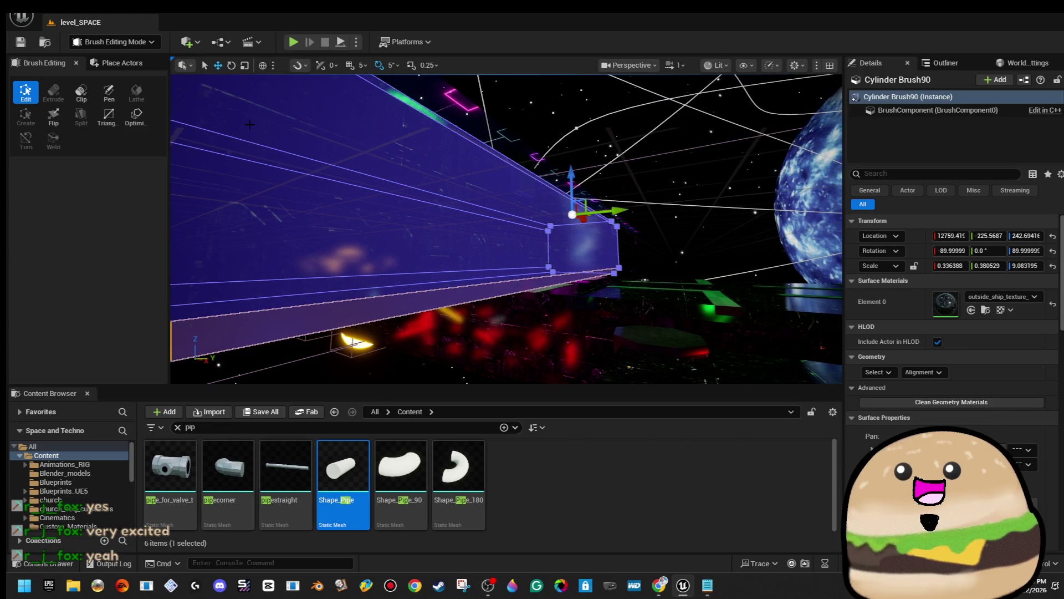
left_click(98, 40)
left_click(111, 132)
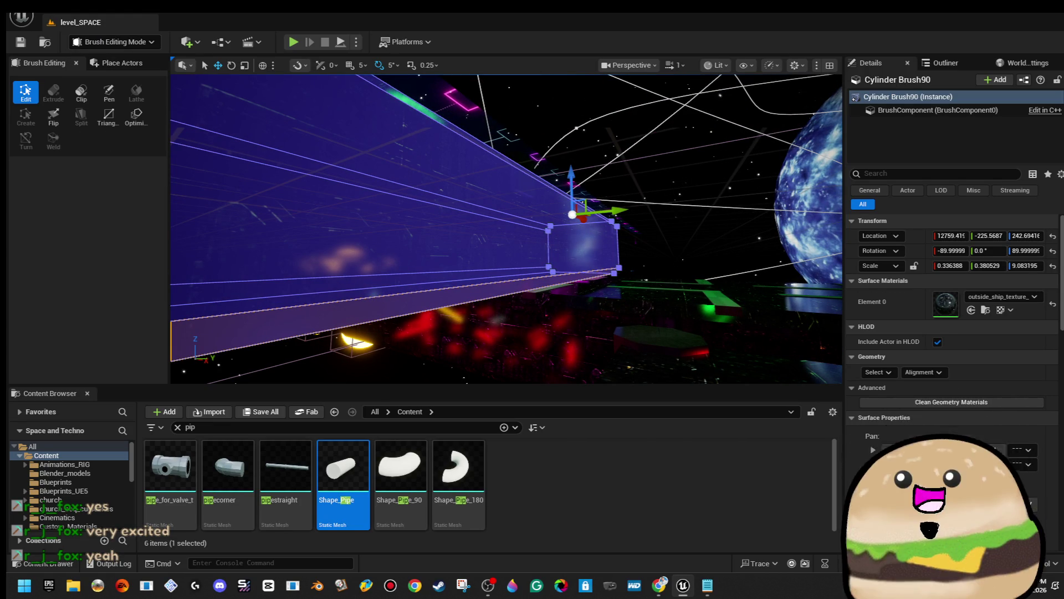
left_click(503, 283)
left_click(492, 252)
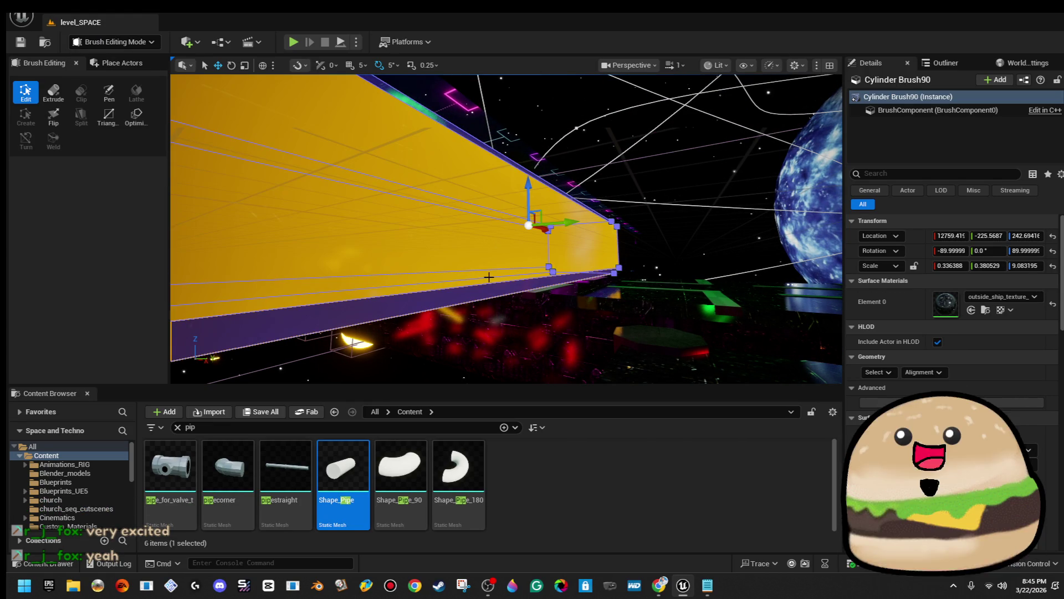
left_click(487, 295)
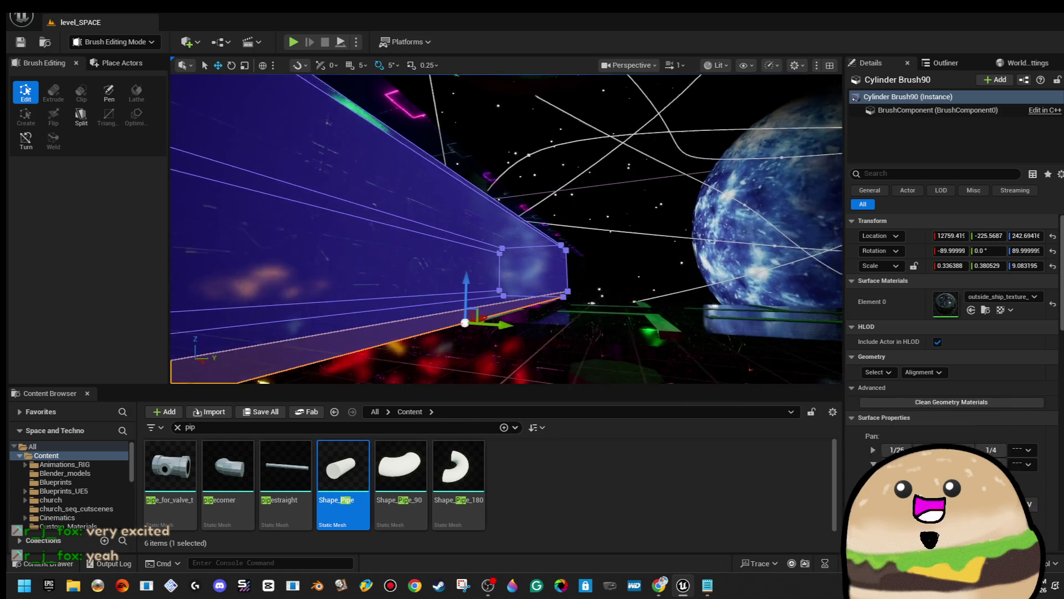
left_click(449, 298)
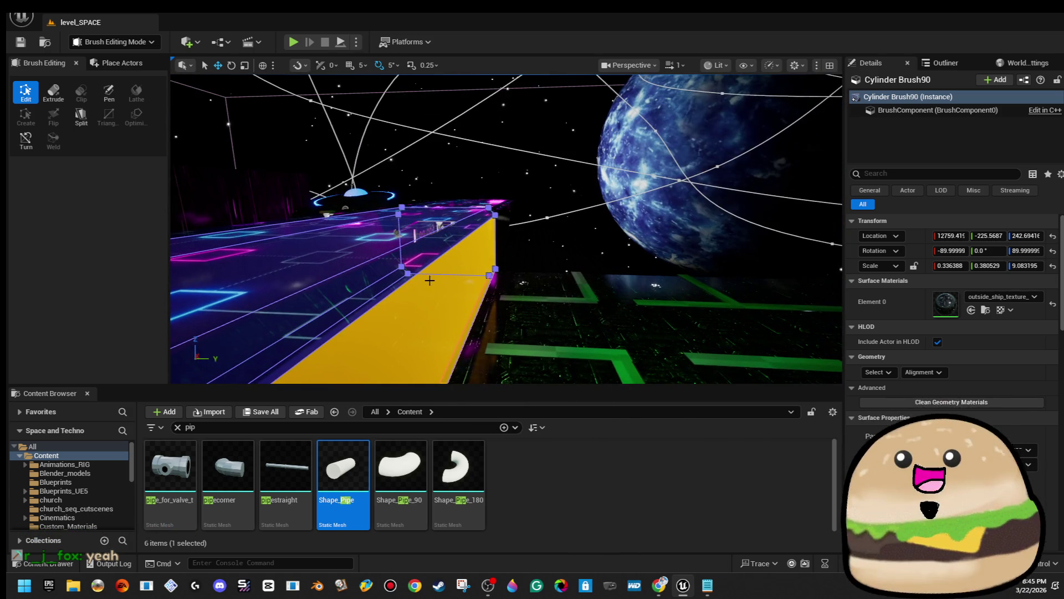
scroll(428, 265, "up", 5)
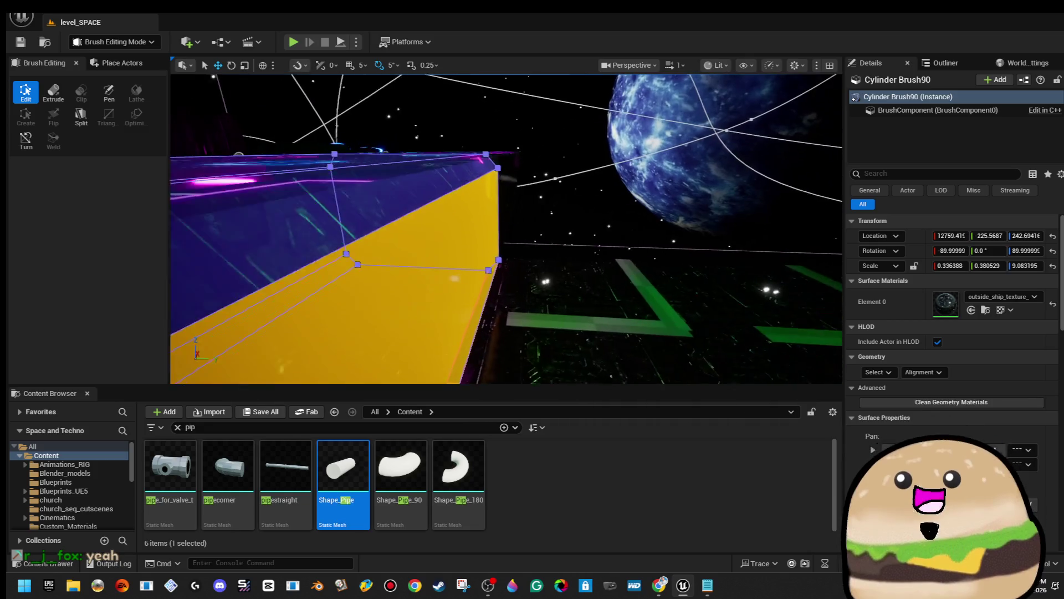
left_click(449, 266, "ctrl")
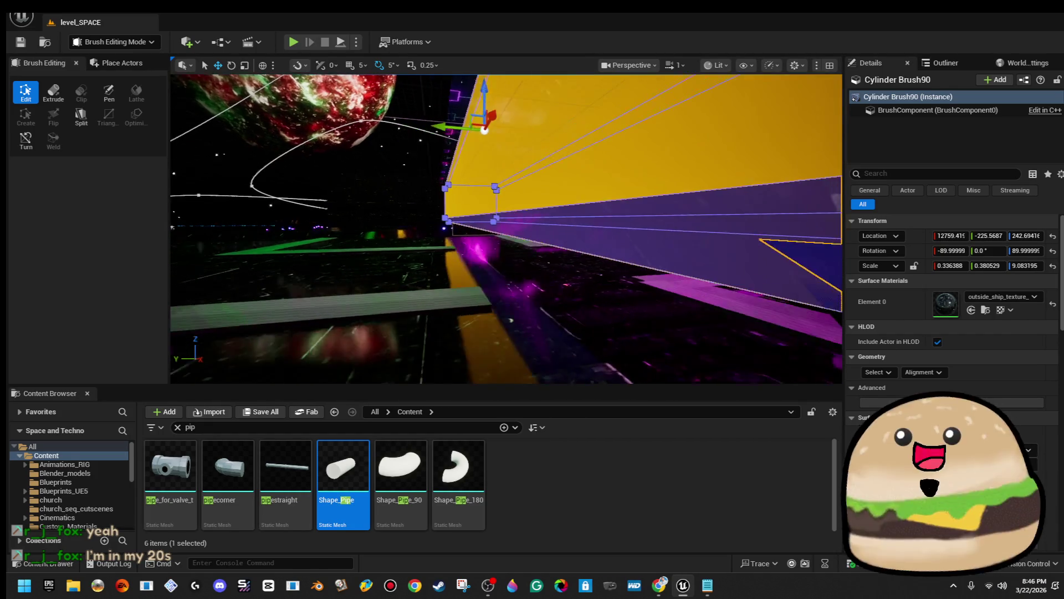
left_click(563, 272)
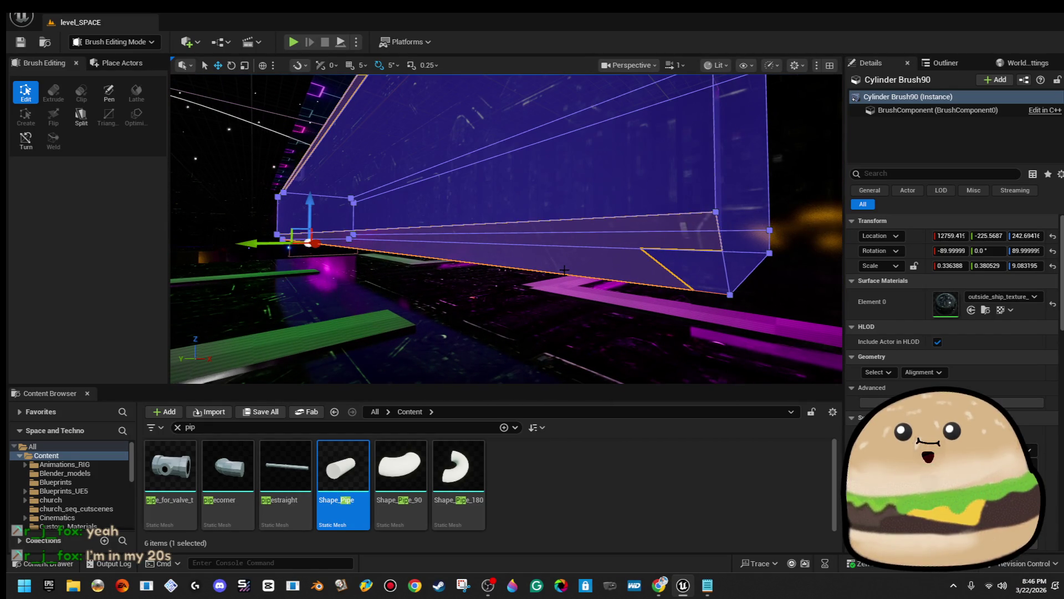
left_click(542, 222)
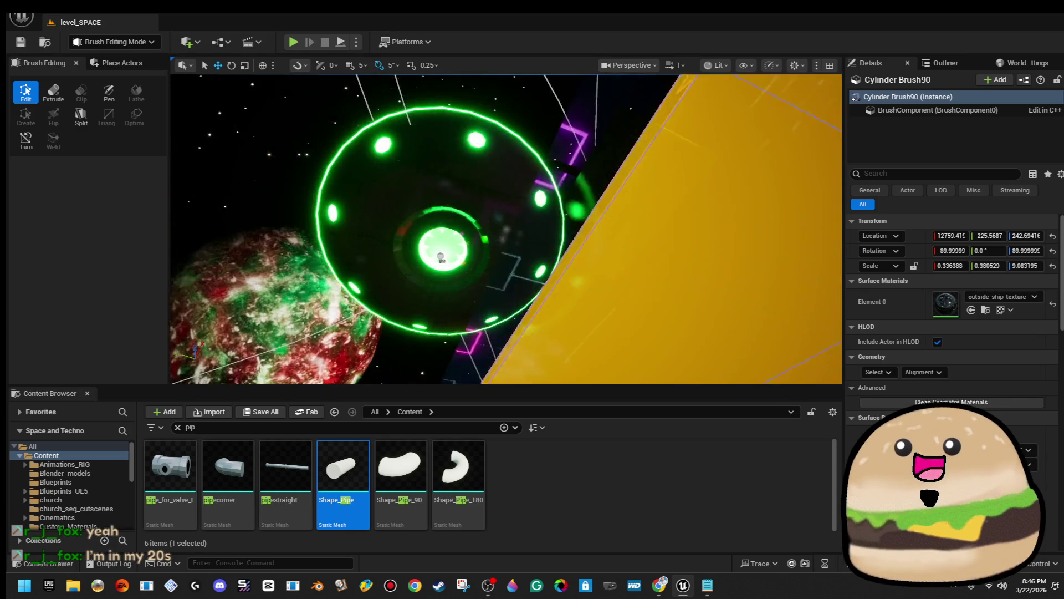
left_click_drag(438, 183, 405, 183)
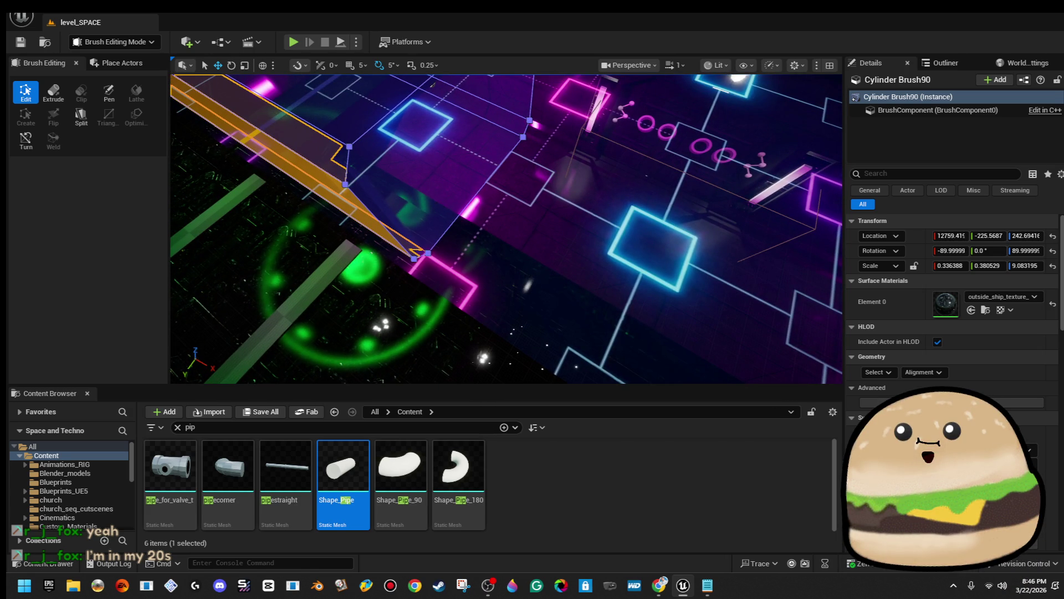
key("f")
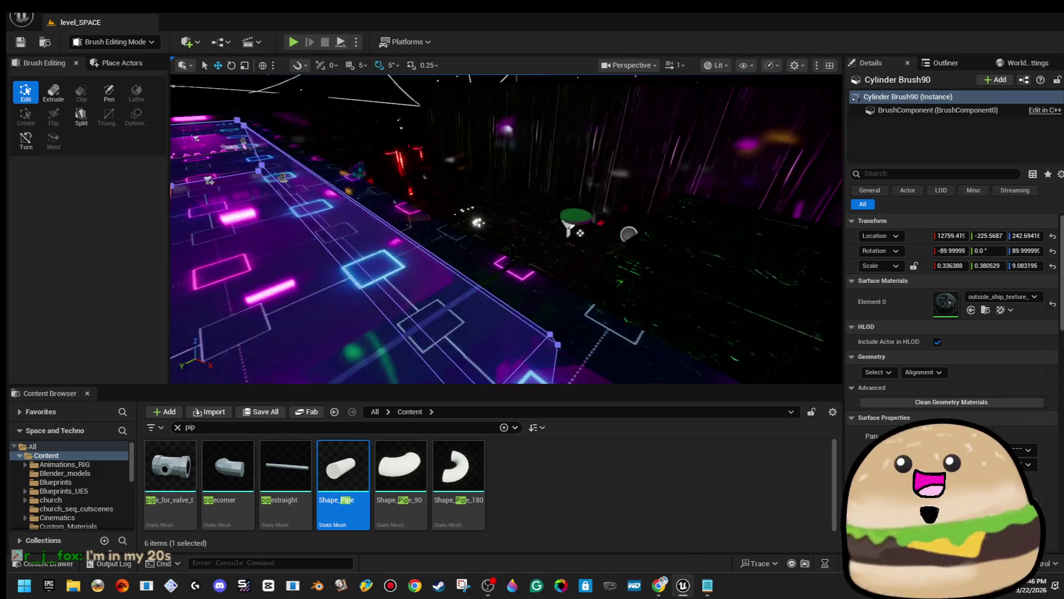
mouse_move(223, 298)
left_mouse_down()
mouse_move(473, 226)
mouse_move(306, 231)
mouse_move(499, 249)
mouse_move(189, 287)
mouse_move(373, 258)
mouse_move(310, 266)
left_mouse_up()
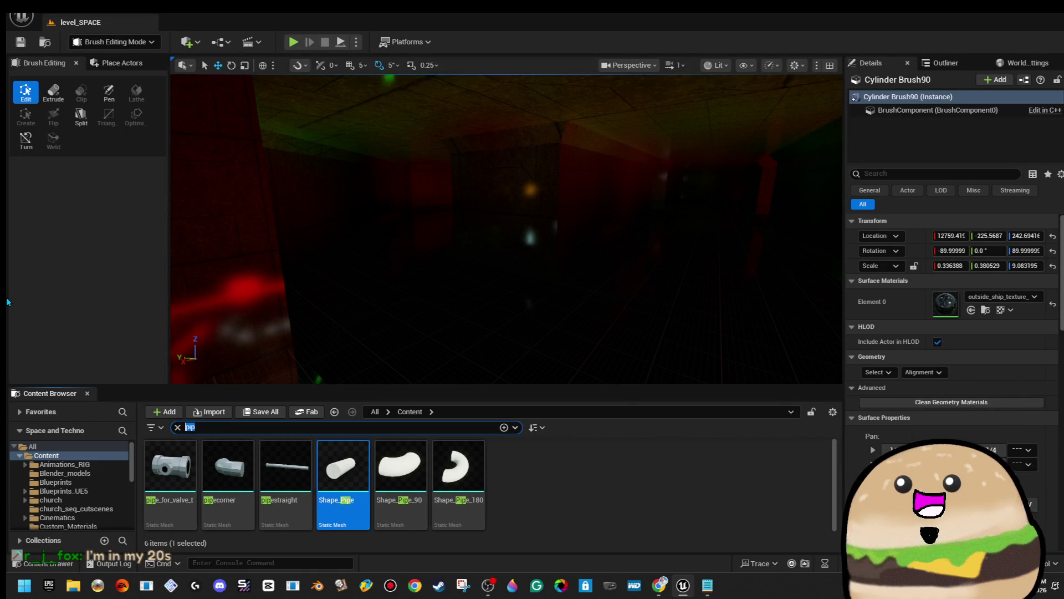
Filter assets by 'mov' and raise Y_platform_moving_actor3 to a Z location of about -76.51.
type("mov")
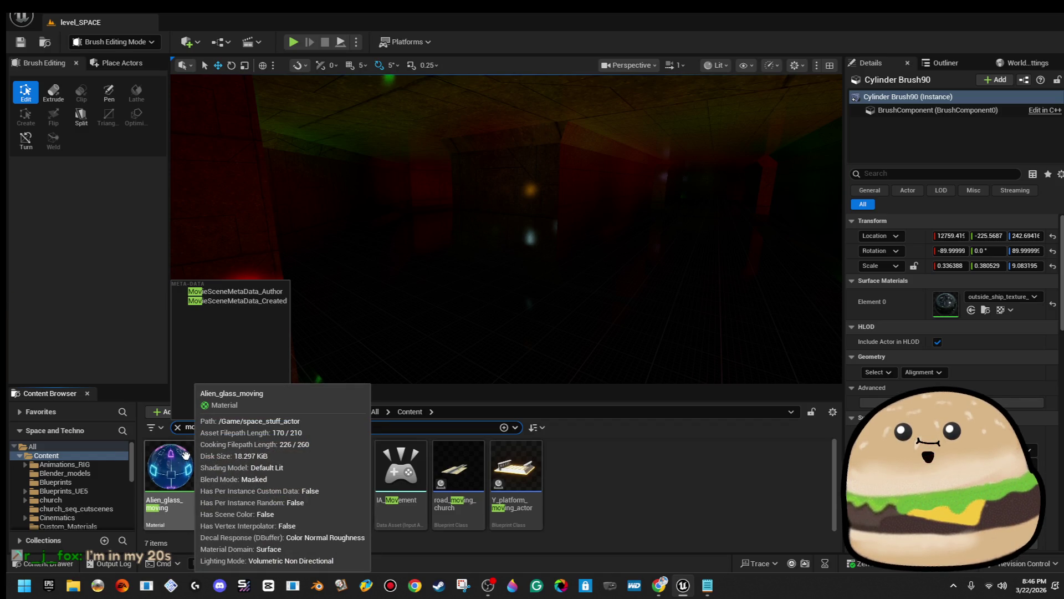
left_click_drag(499, 222, 444, 222)
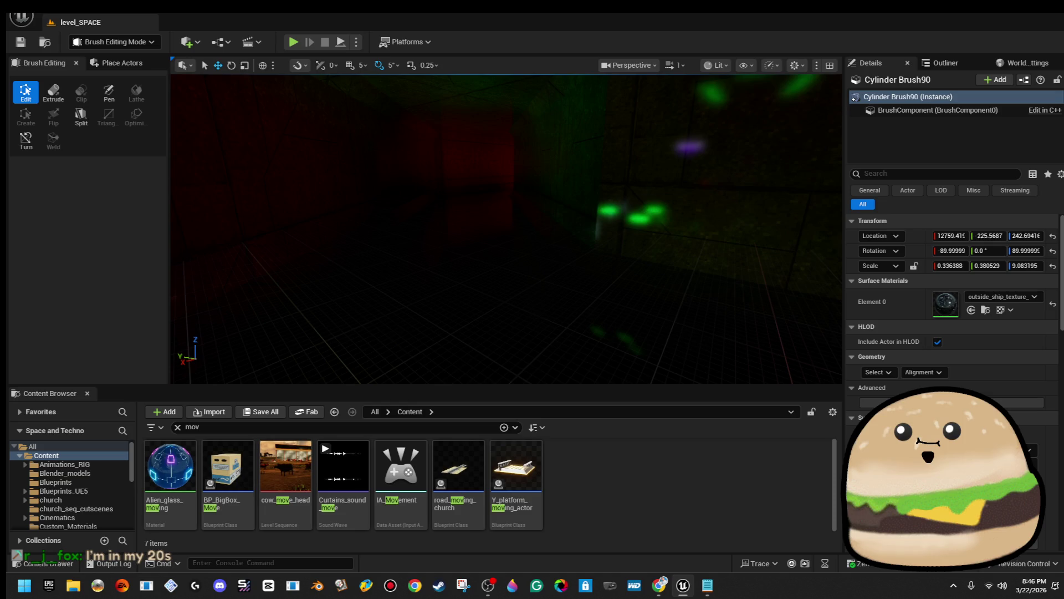
mouse_move(516, 468)
left_mouse_down()
mouse_move(470, 335)
mouse_move(424, 291)
mouse_move(420, 243)
mouse_move(466, 277)
mouse_move(433, 274)
mouse_move(452, 269)
left_mouse_up()
key("f")
key("e")
mouse_move(448, 308)
left_mouse_down()
mouse_move(443, 299)
mouse_move(448, 307)
left_mouse_up()
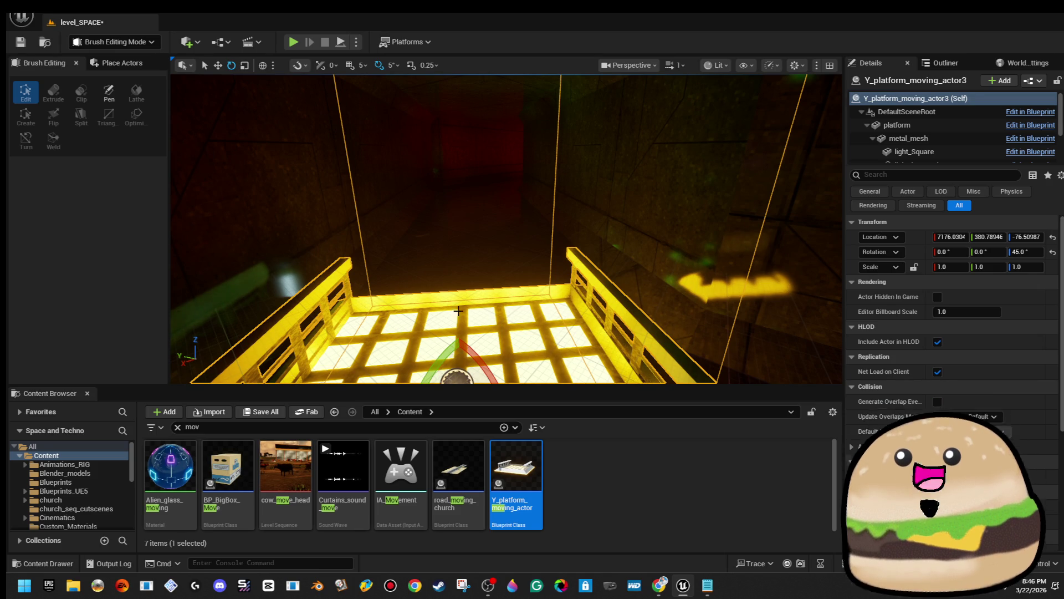
Duplicate the Y_platform_moving_actor blueprint and name the copy B_moving_platform.
key("f")
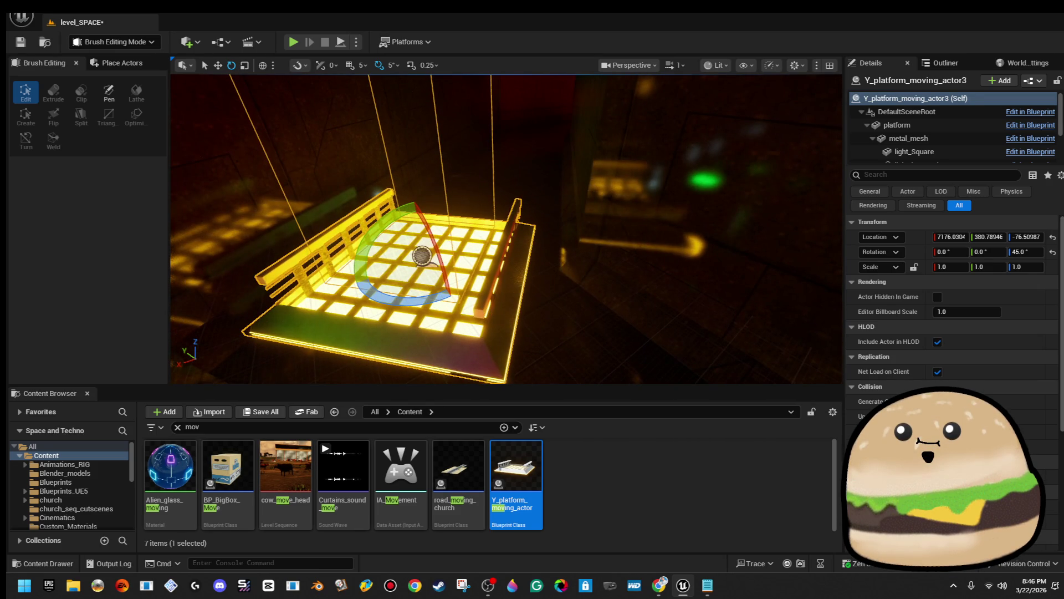
left_click(482, 426)
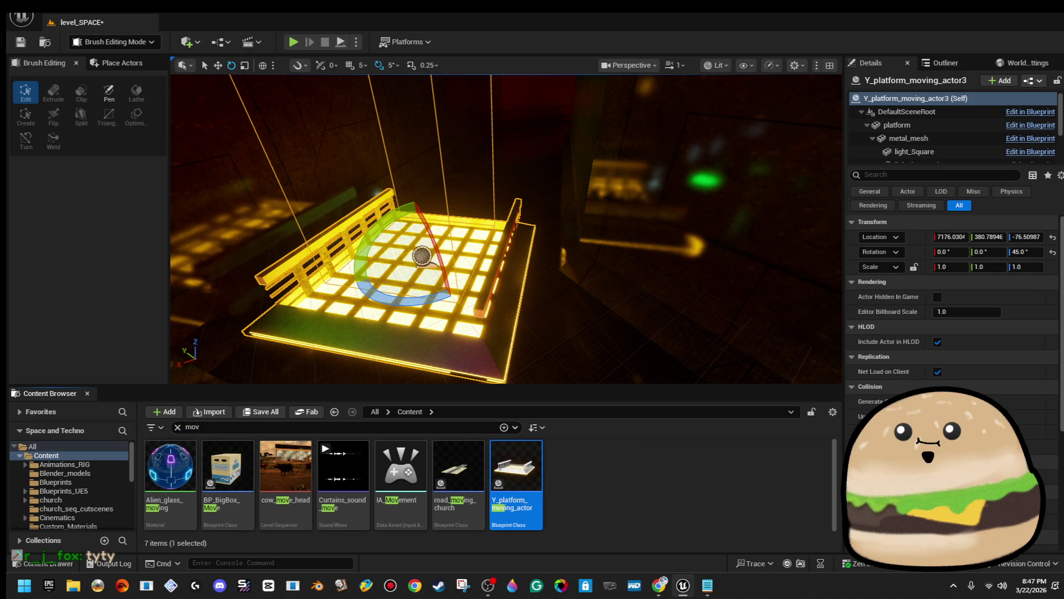
right_click(513, 455)
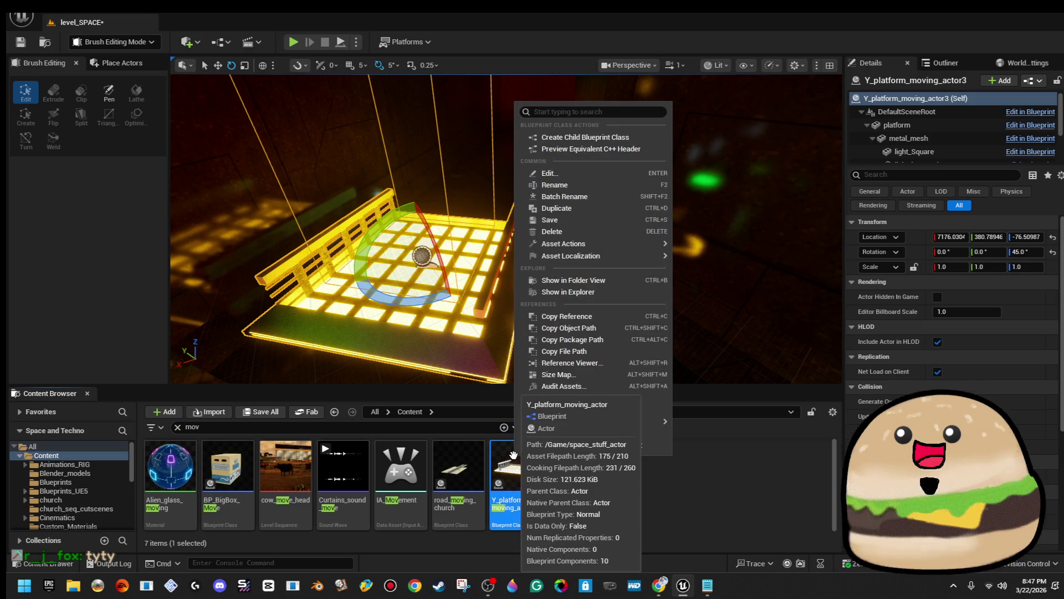
left_click(644, 209)
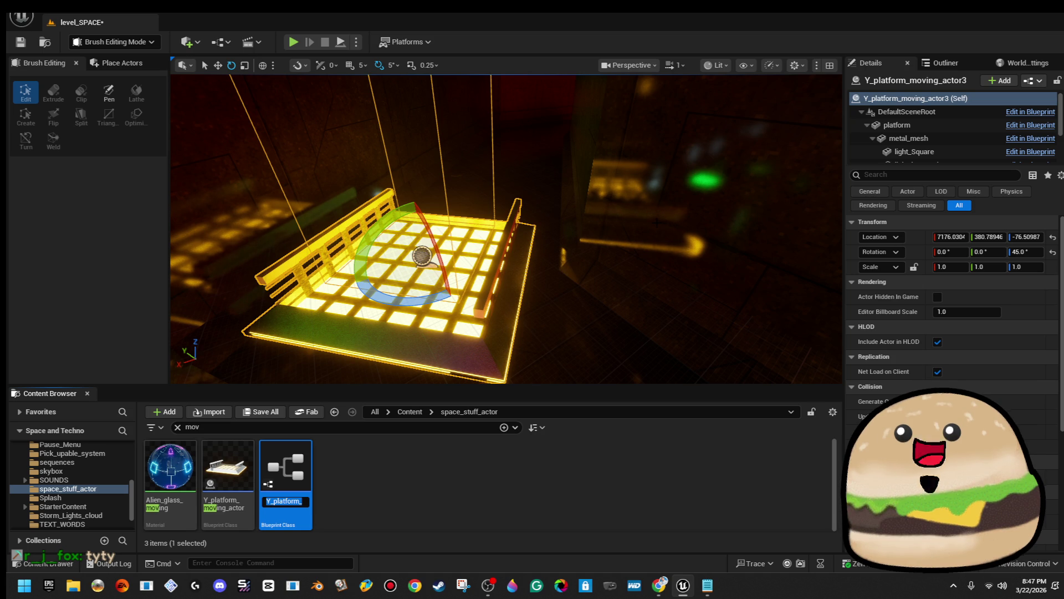
type("B_moving_pl")
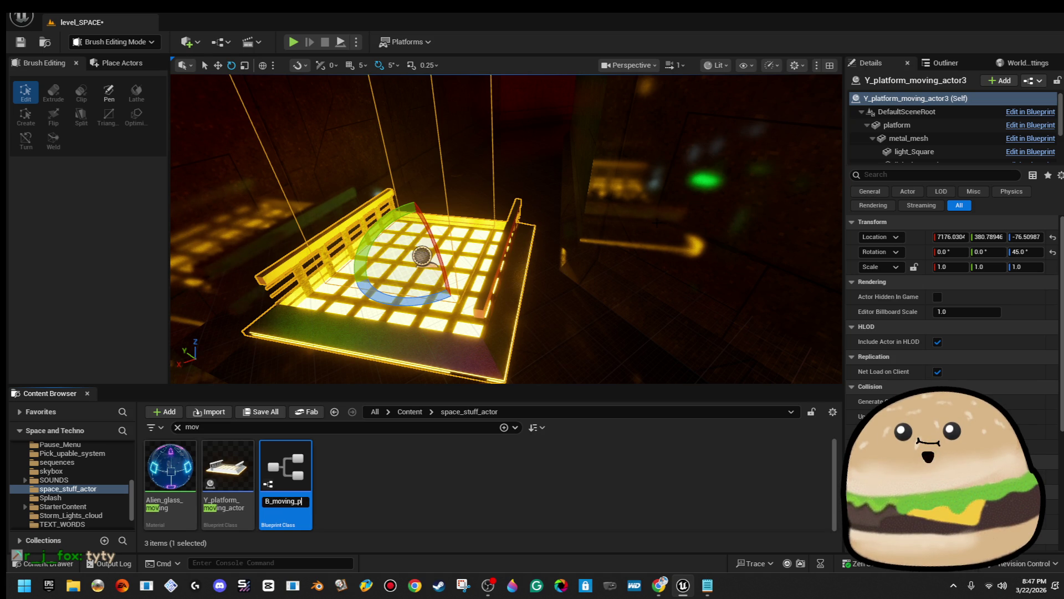
type("form")
key("Return")
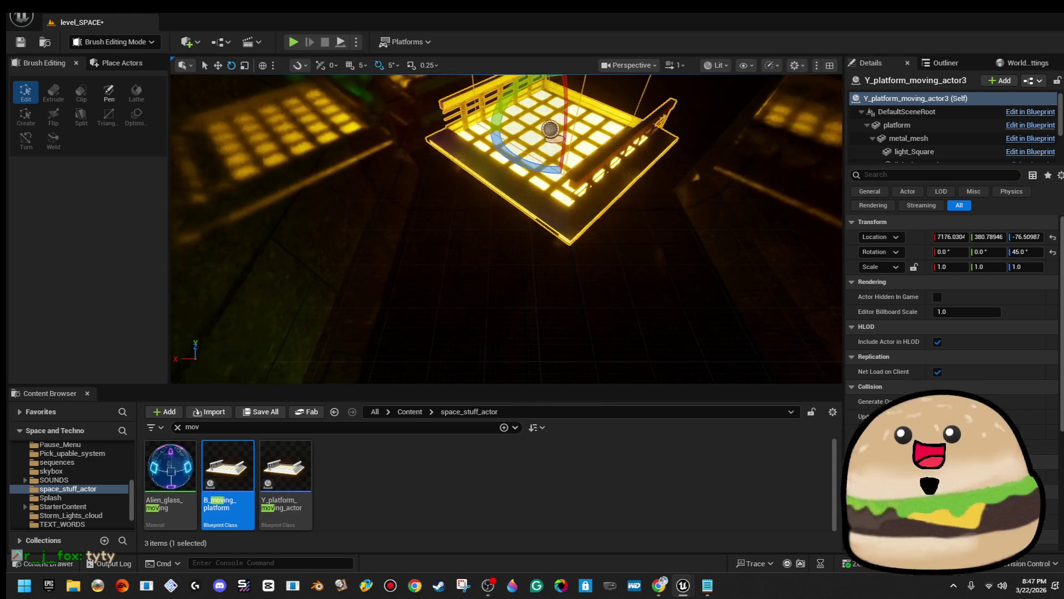
right_click(459, 203)
left_click(537, 567)
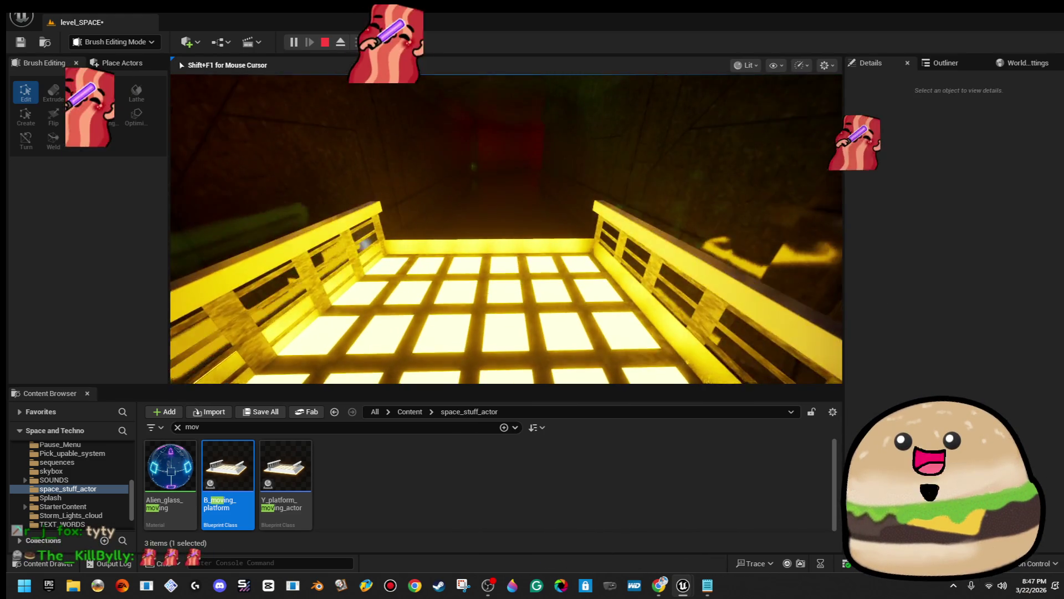
key("Escape")
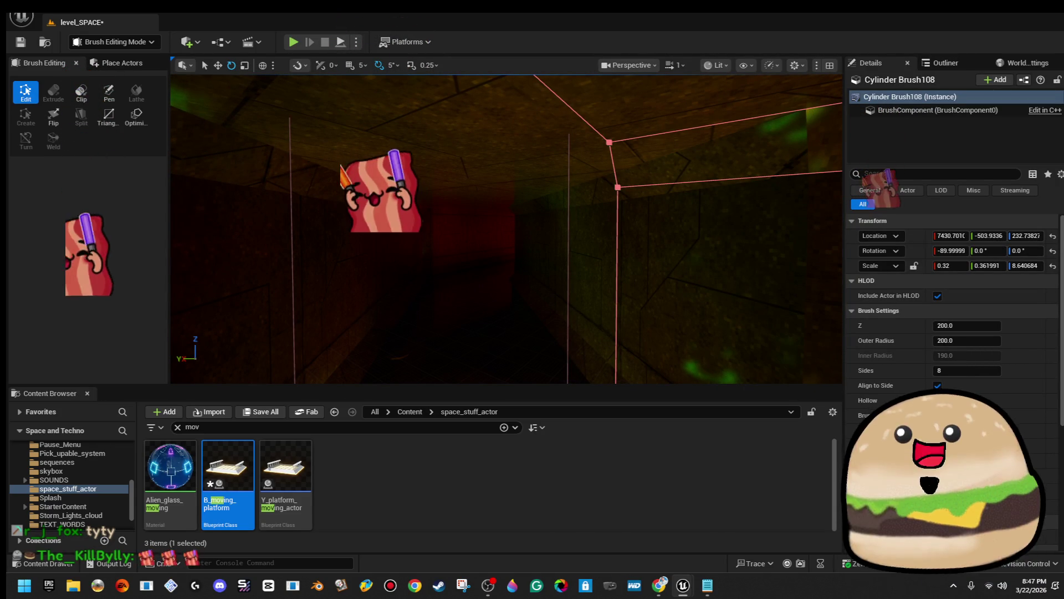
key("f")
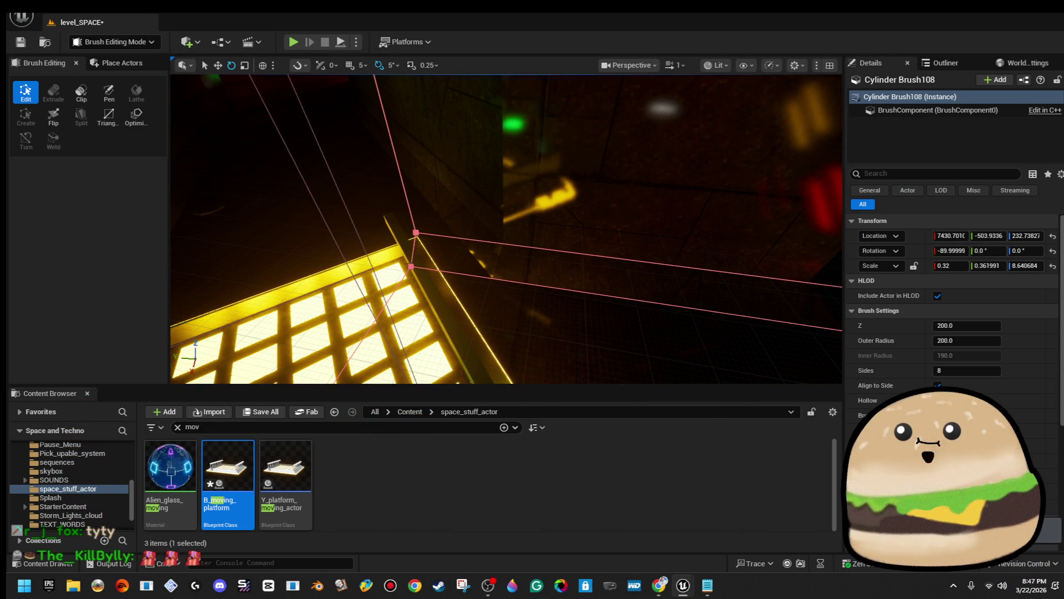
left_click(344, 310)
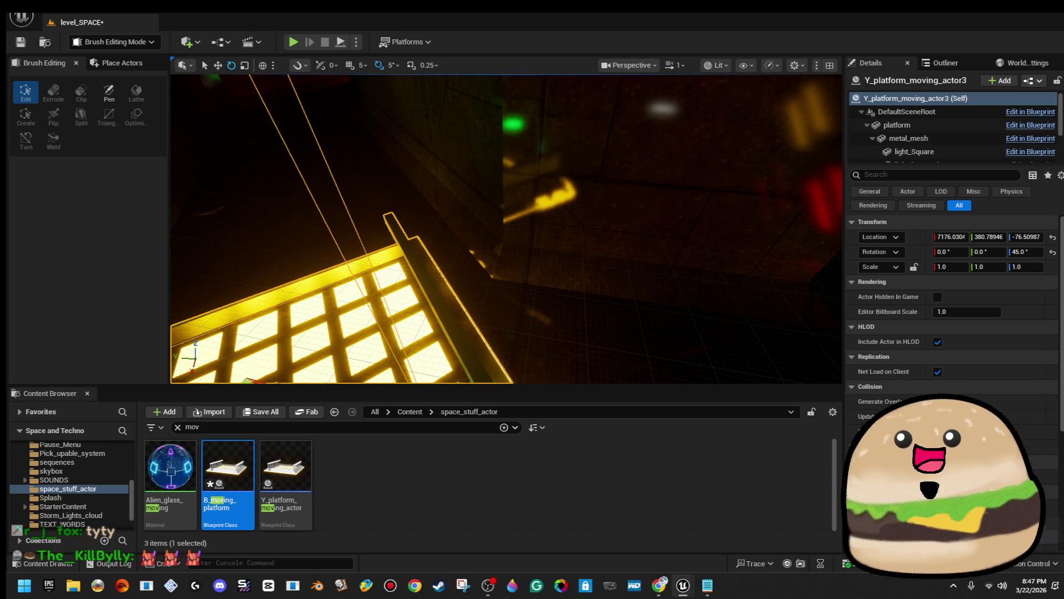
left_click(386, 525)
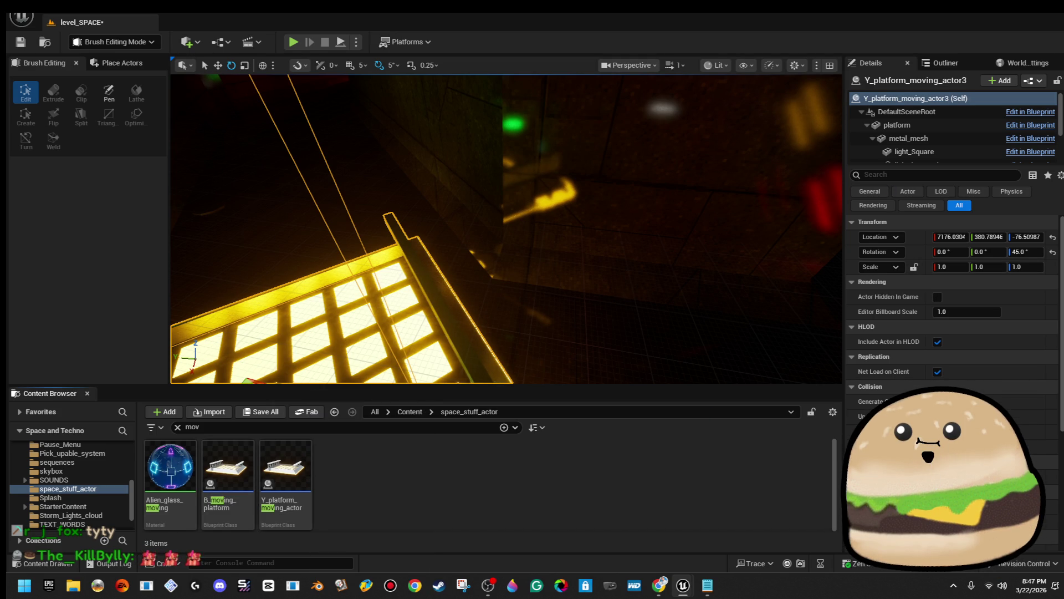
key("ctrl+b")
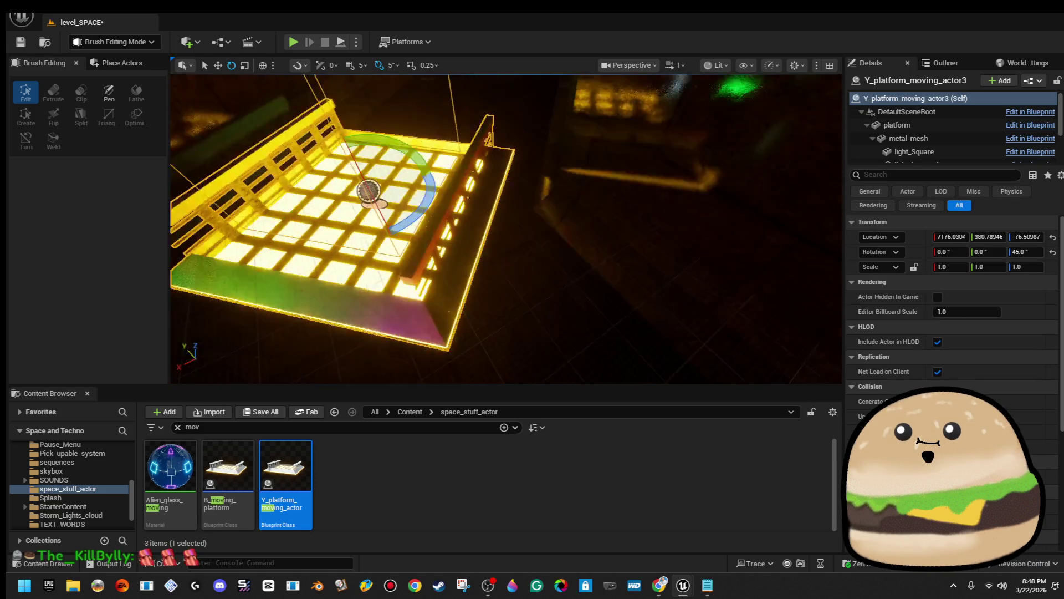
right_click(455, 288)
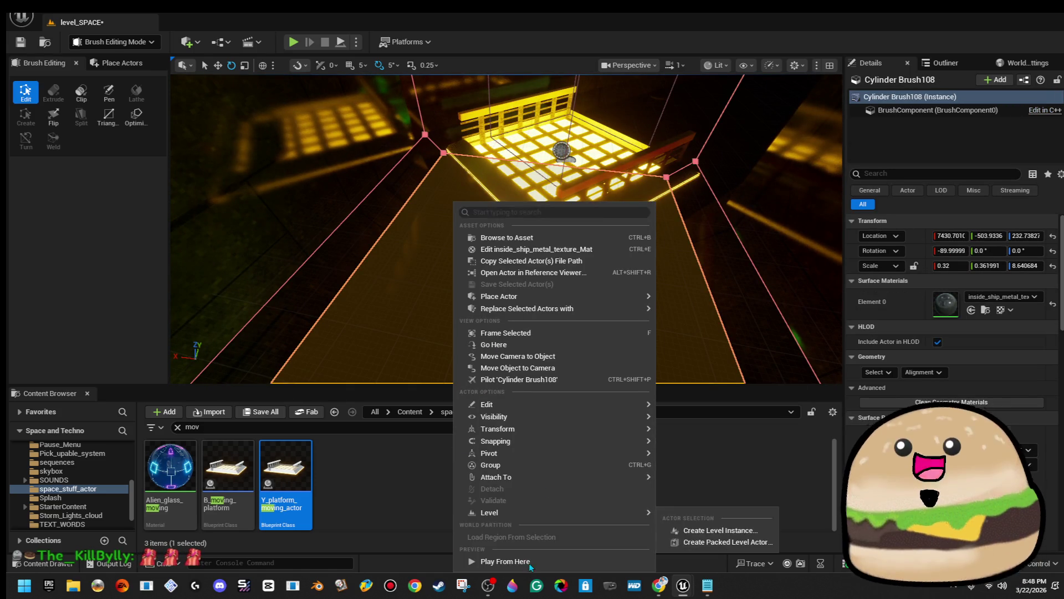
left_click(501, 561)
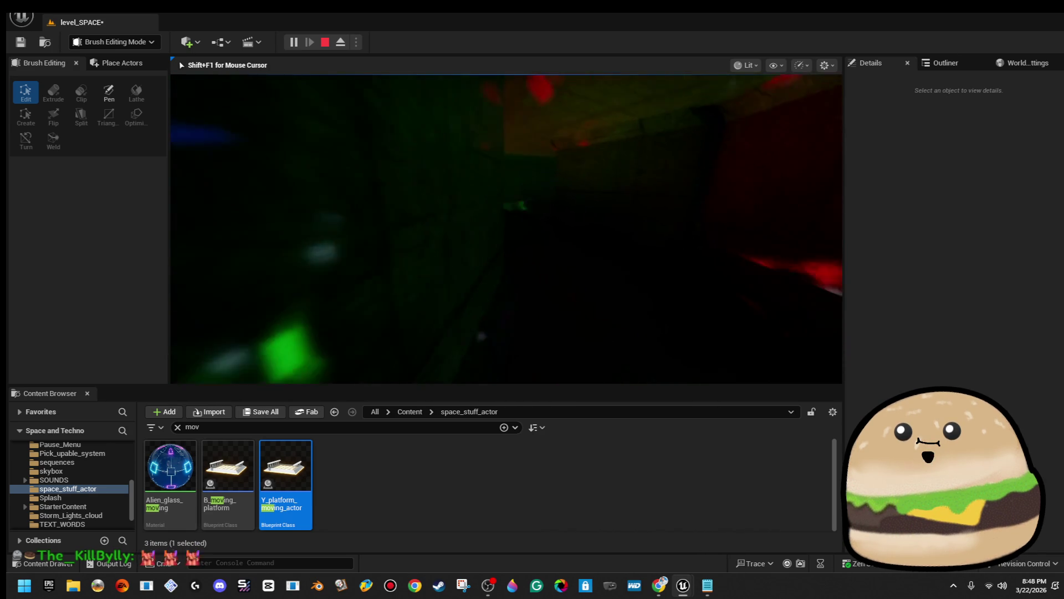
Stop playing, force-delete the Y_platform_moving_actor blueprint, and save with Ctrl+S.
key("Escape")
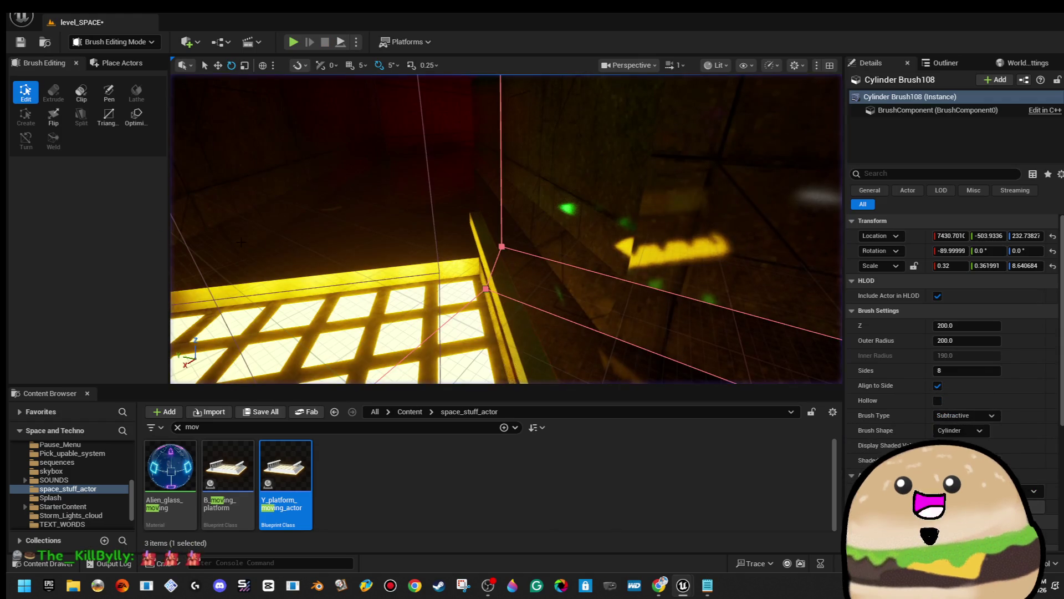
left_click(270, 446)
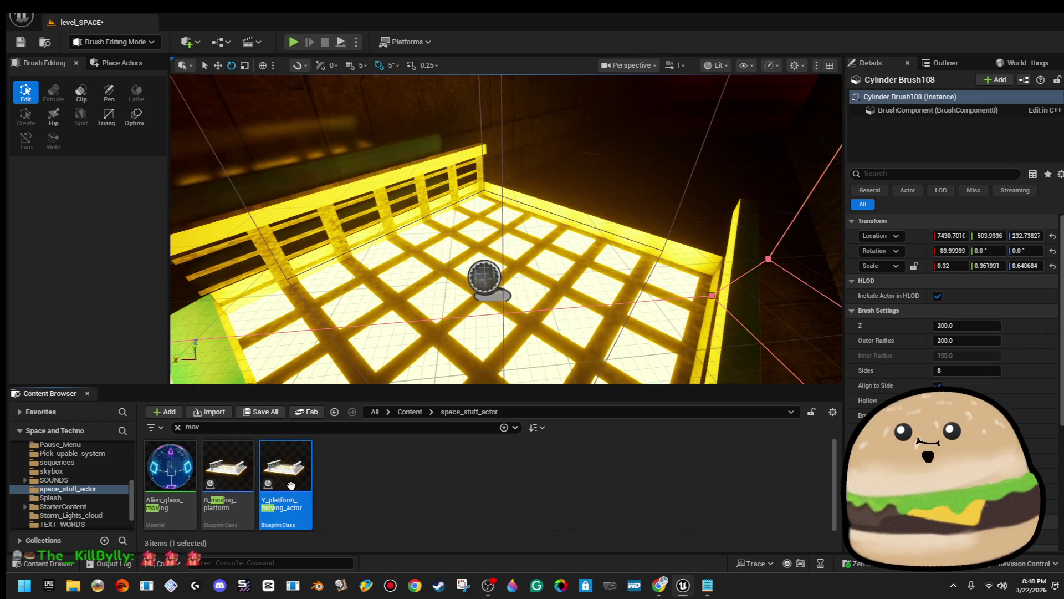
key("Delete")
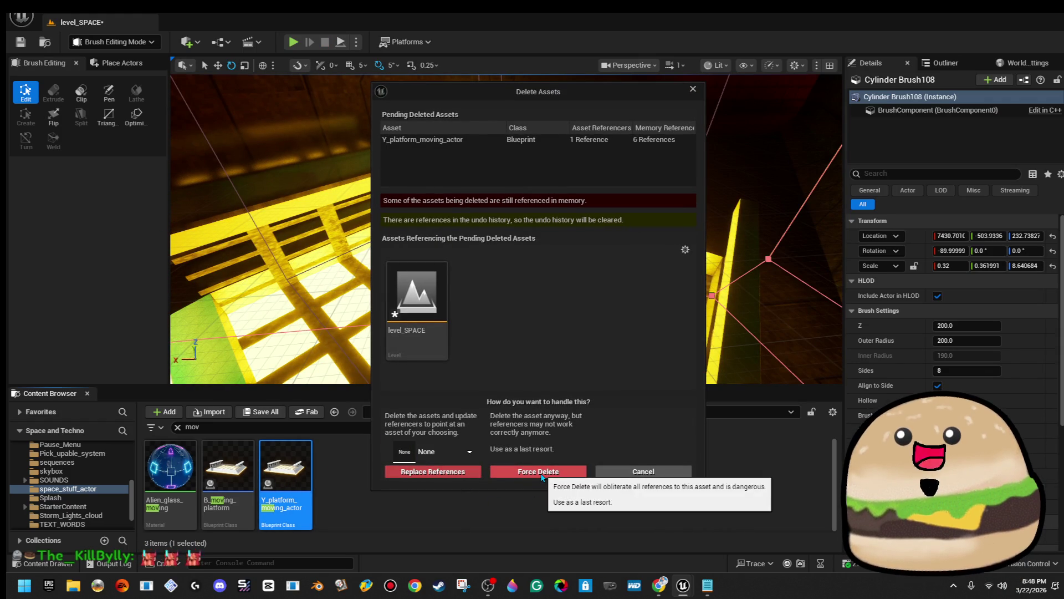
left_click(564, 471)
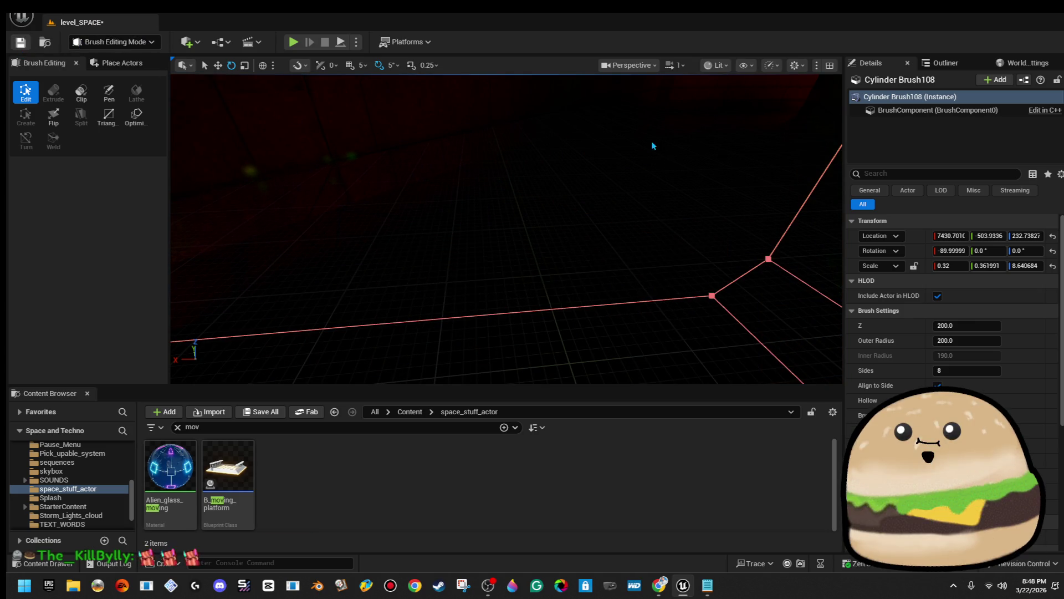
key("ctrl+s")
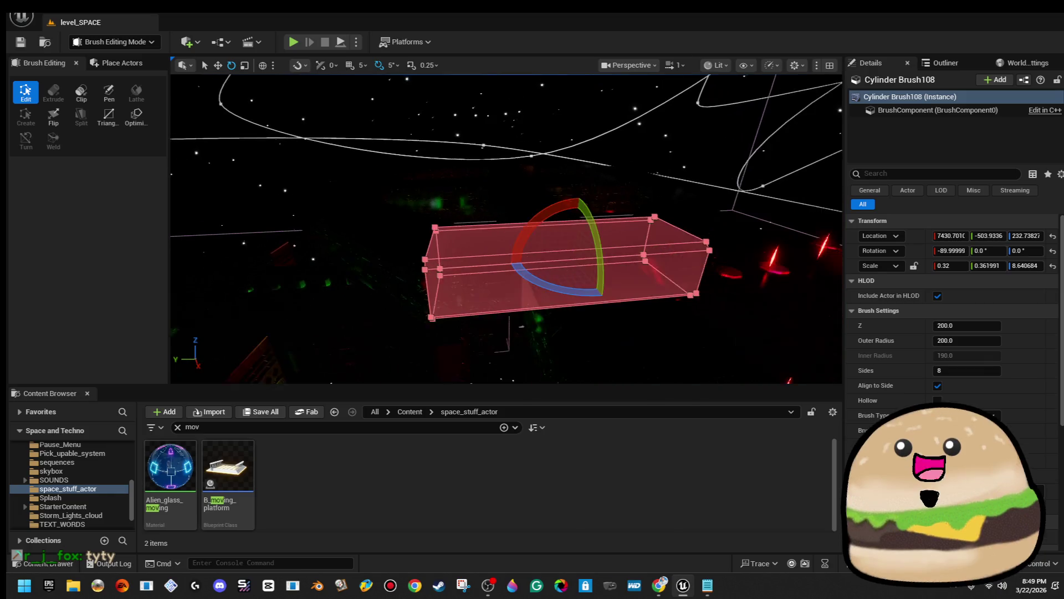
Switch the viewport render mode to Wireframe.
left_click(632, 66)
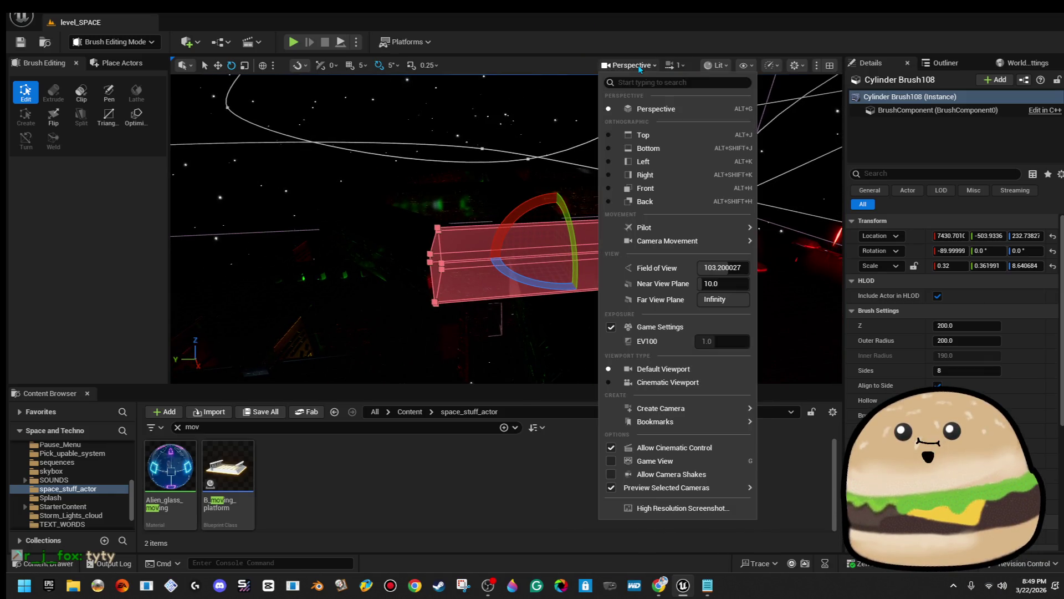
left_click(715, 65)
left_click(715, 66)
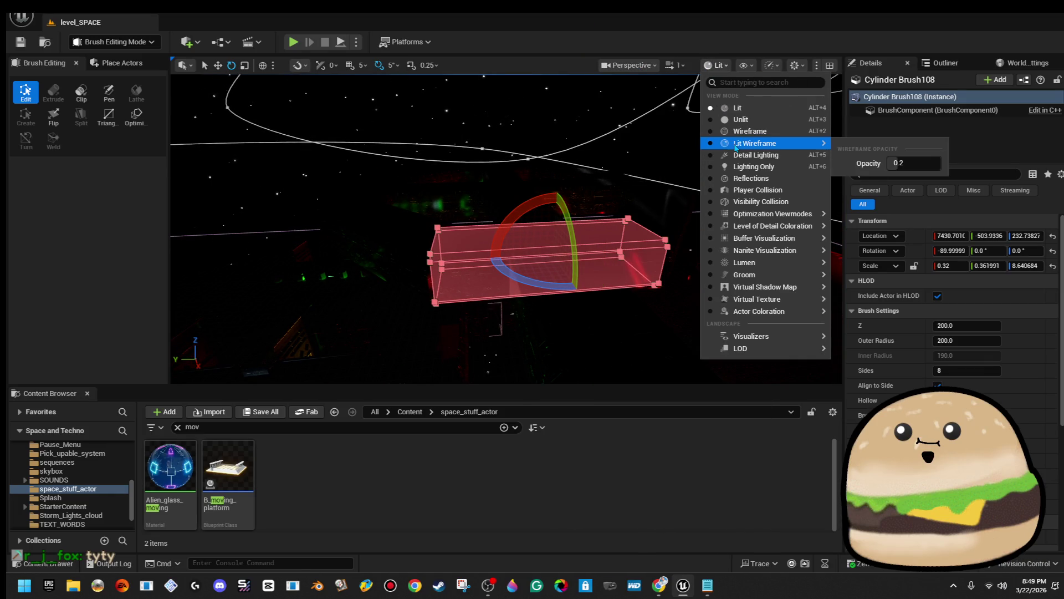
left_click(742, 136)
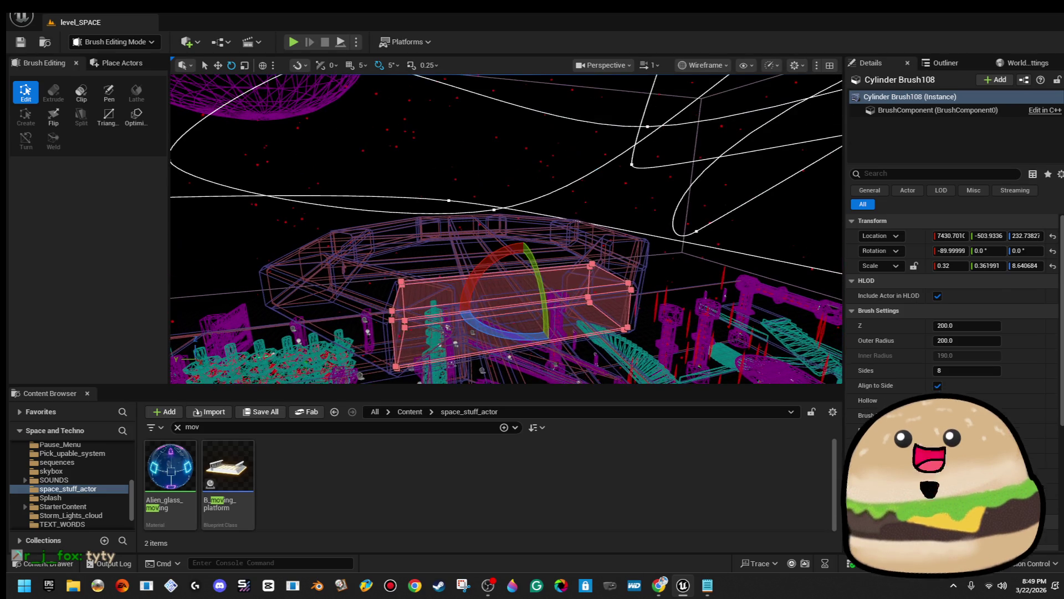
Select the UFO ship and fly through the wireframe toward the dome structure.
left_click(551, 164)
mouse_move(552, 164)
left_mouse_down()
mouse_move(543, 218)
mouse_move(515, 219)
mouse_move(516, 252)
mouse_move(515, 197)
mouse_move(530, 183)
left_mouse_up()
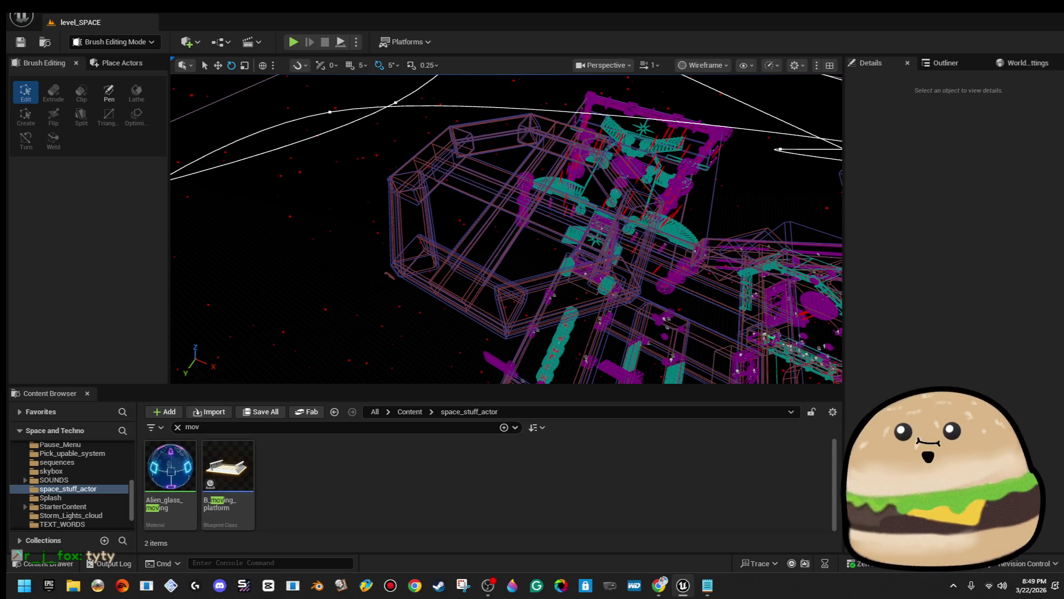
left_click_drag(509, 168, 508, 167)
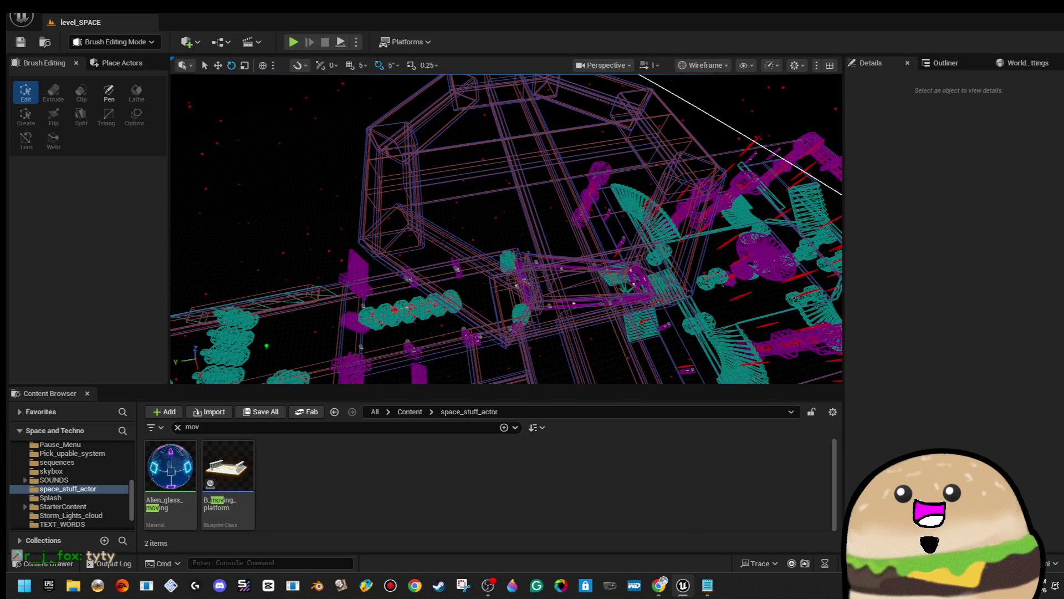
left_click_drag(509, 167, 508, 167)
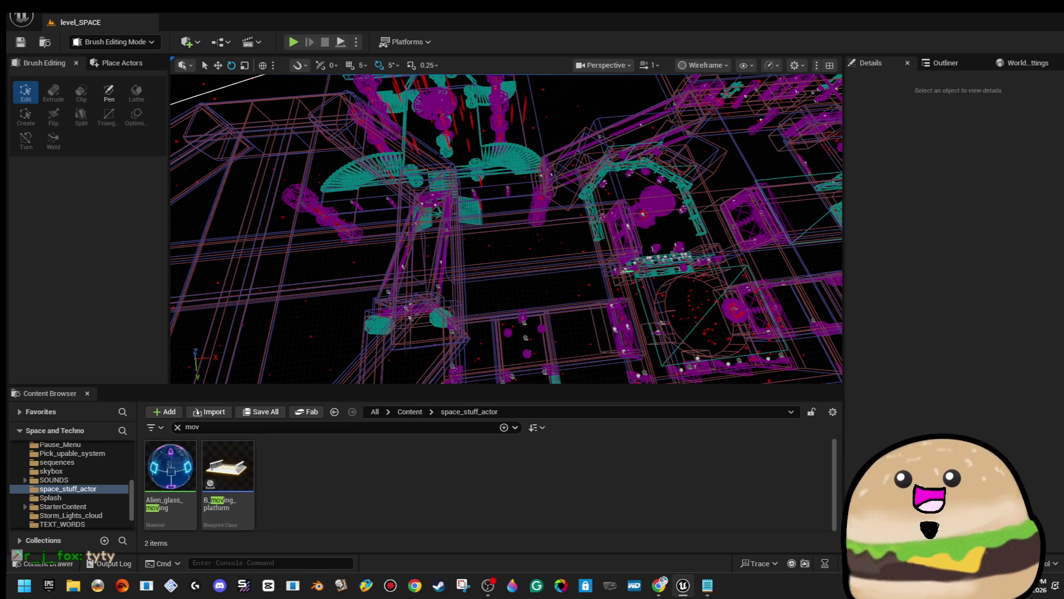
left_click_drag(506, 228, 509, 278)
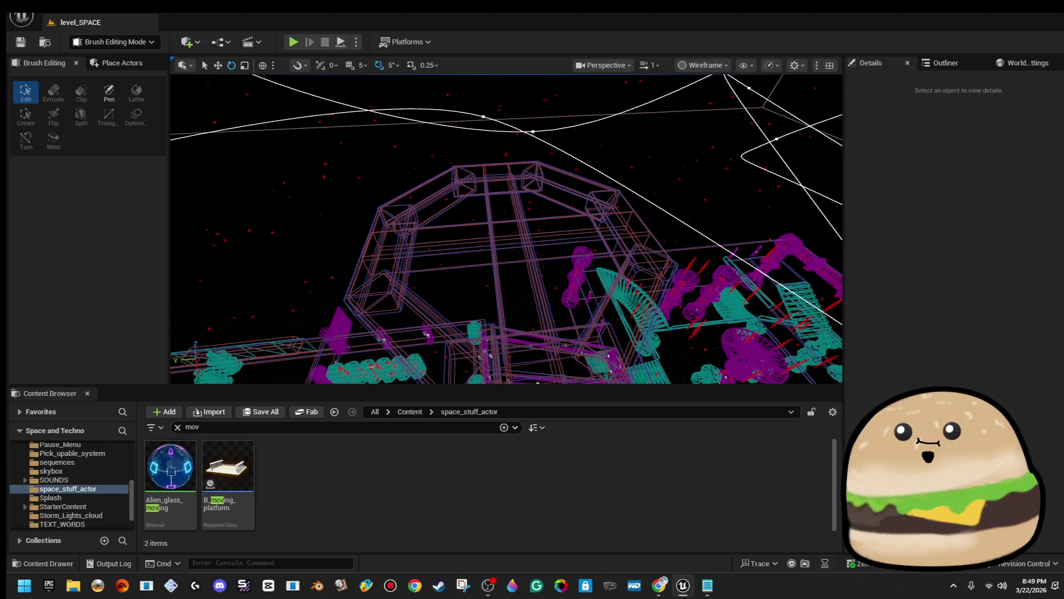
Cycle through overlapping dome cylinder brushes (Brush115, 97, 107, 101, 99, 116, 105, 114).
left_click(497, 180)
left_click(509, 180)
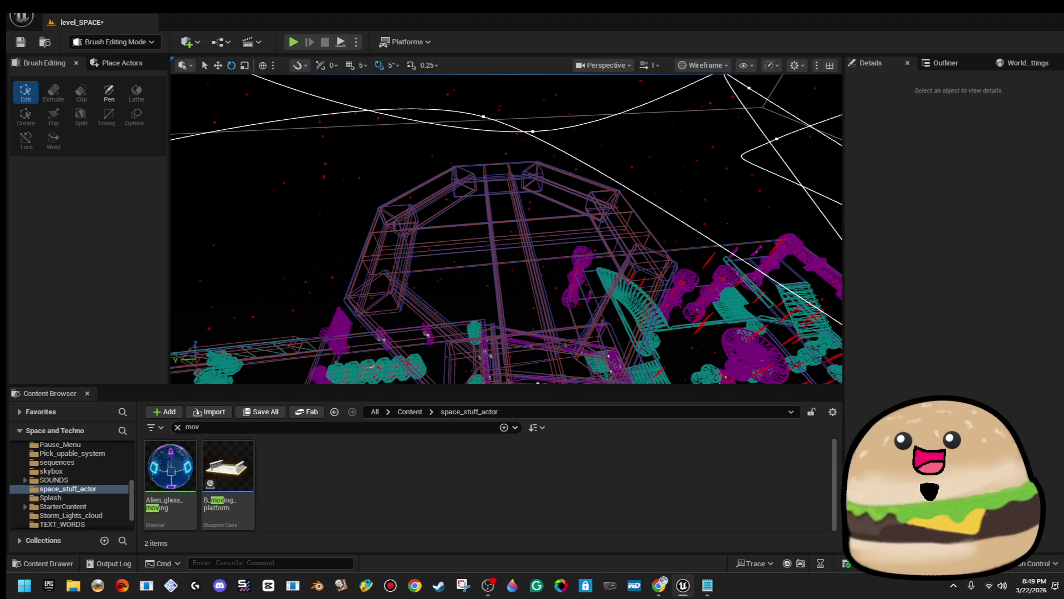
left_click(509, 179)
left_click(510, 179)
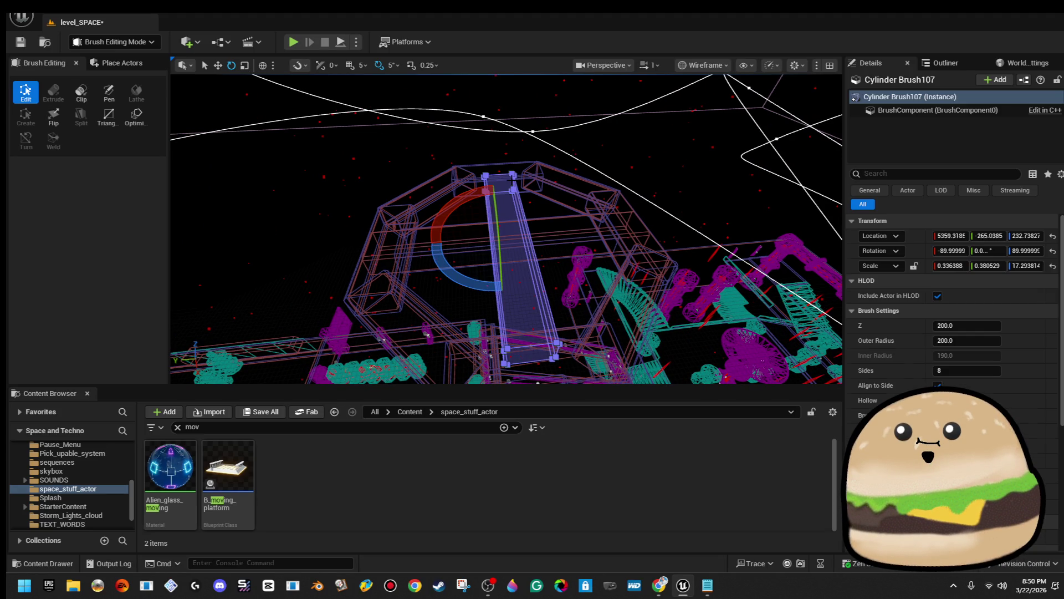
left_click(526, 177)
left_click(531, 175)
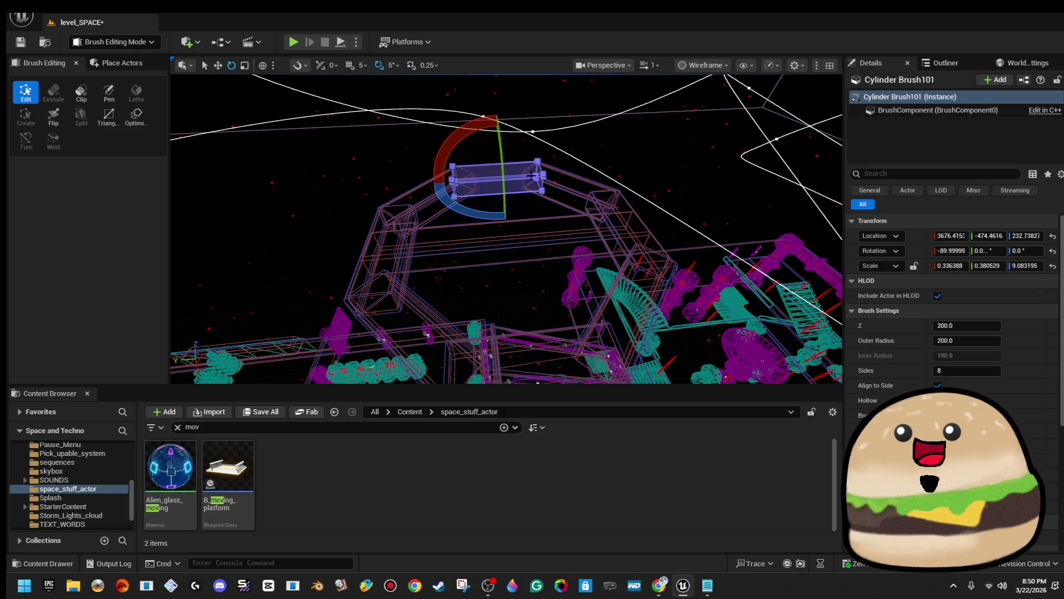
left_click(531, 175)
left_click(531, 175)
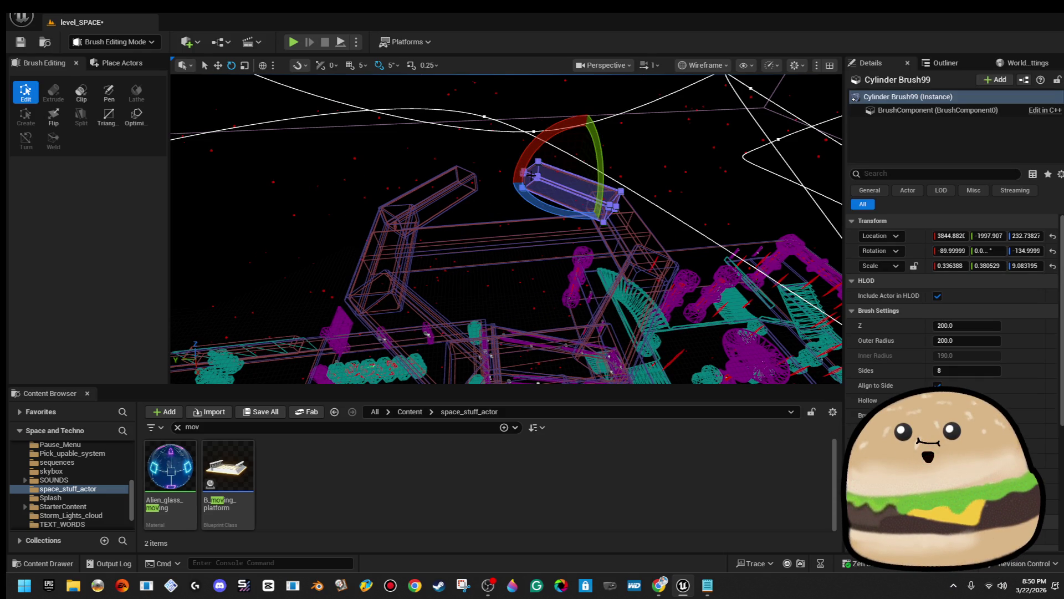
left_click(531, 175)
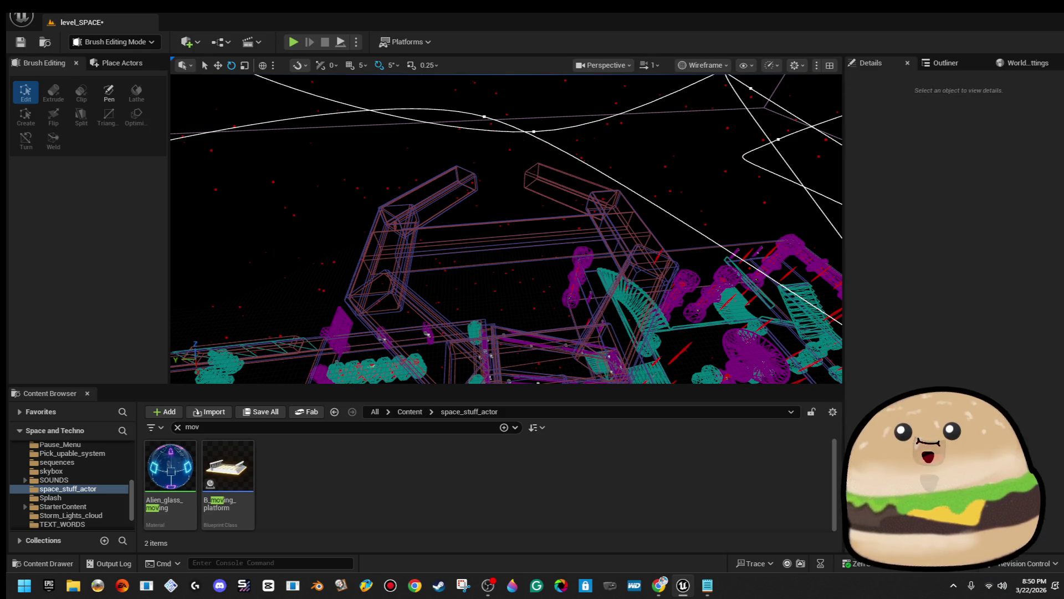
left_click(531, 175)
left_click(460, 183)
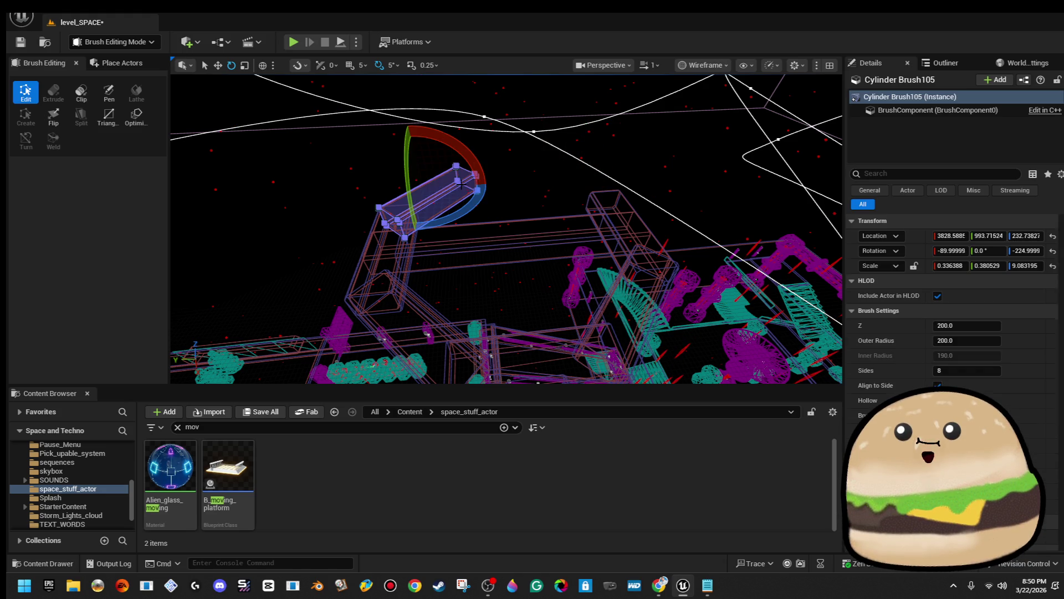
left_click(460, 183)
left_click(461, 183)
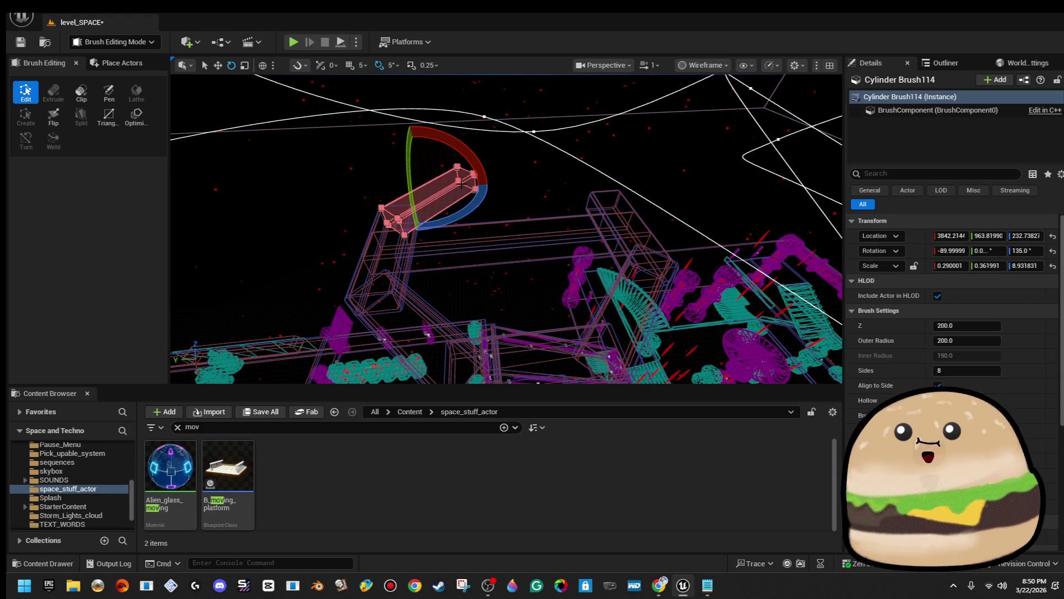
Pick through the lower pipe brushes Cylinder Brush113, 106, 104 and 112.
left_click(395, 277)
left_click(395, 277)
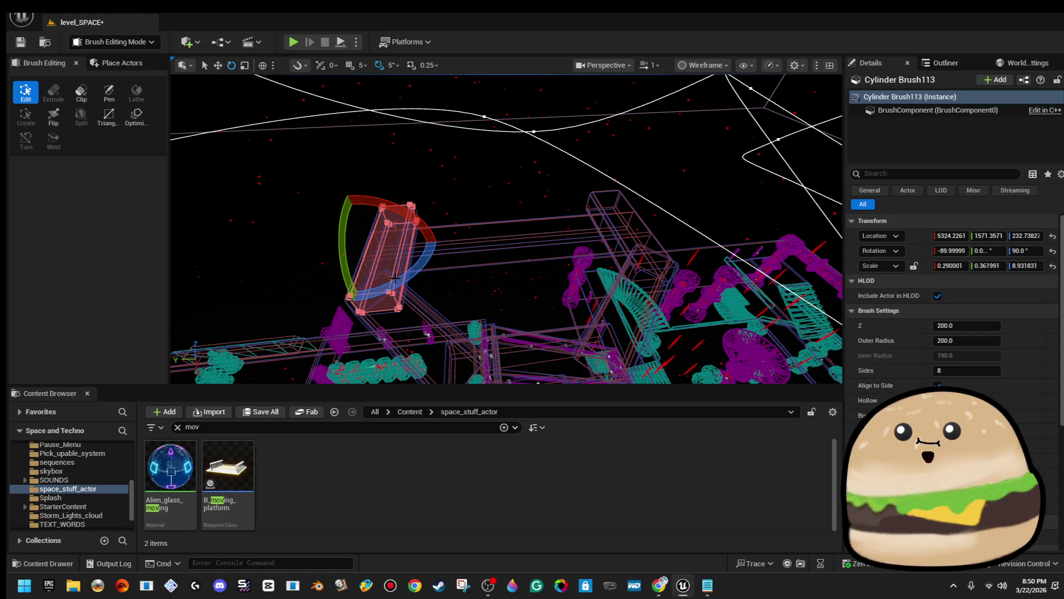
left_click(395, 277)
left_click(395, 255)
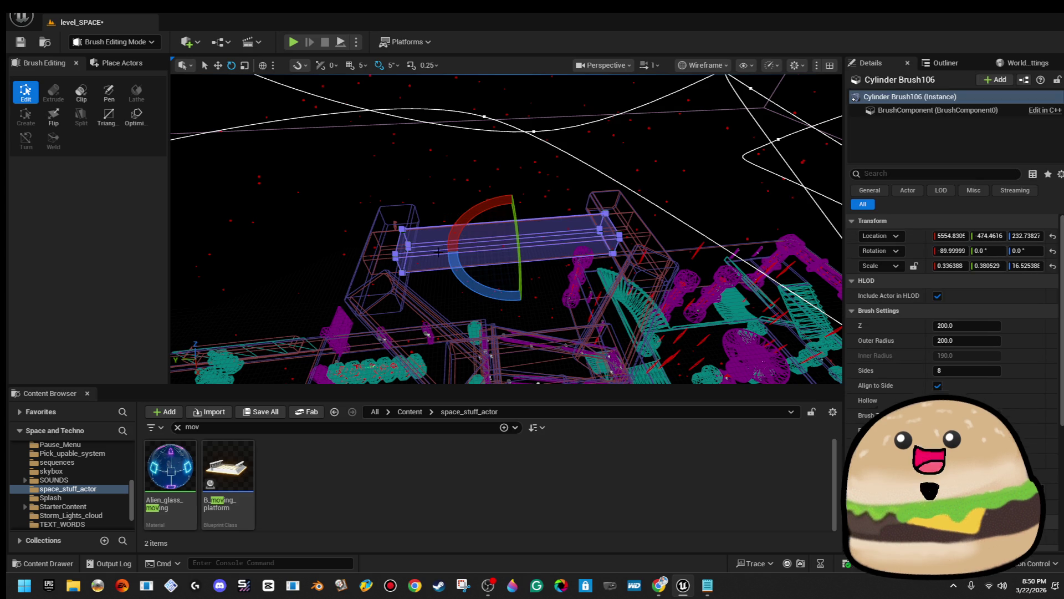
left_click(395, 254)
left_click(398, 251)
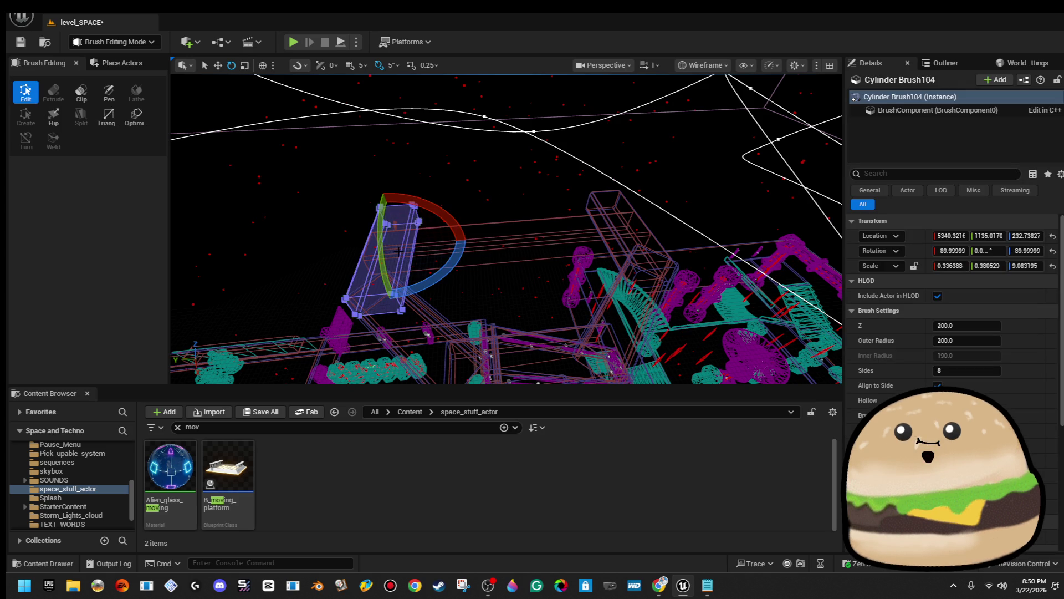
left_click(457, 251)
left_click(494, 246)
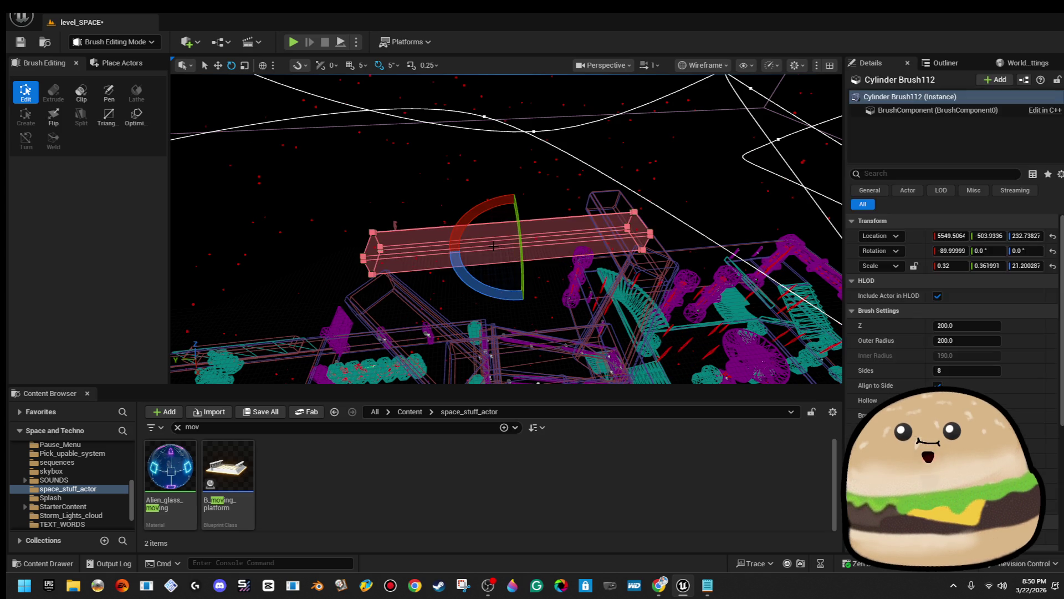
left_click(621, 221)
left_click(620, 221)
left_click(610, 224)
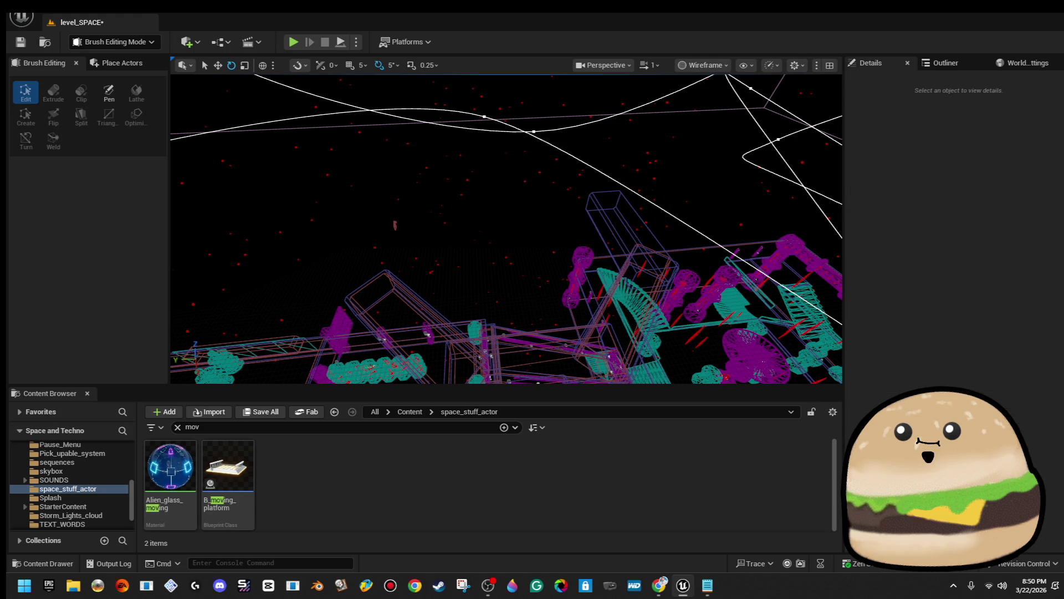
Delete a stray pipe brush, then Cylinder Brush110 and Cylinder Brush100.
left_click(610, 221)
key("Delete")
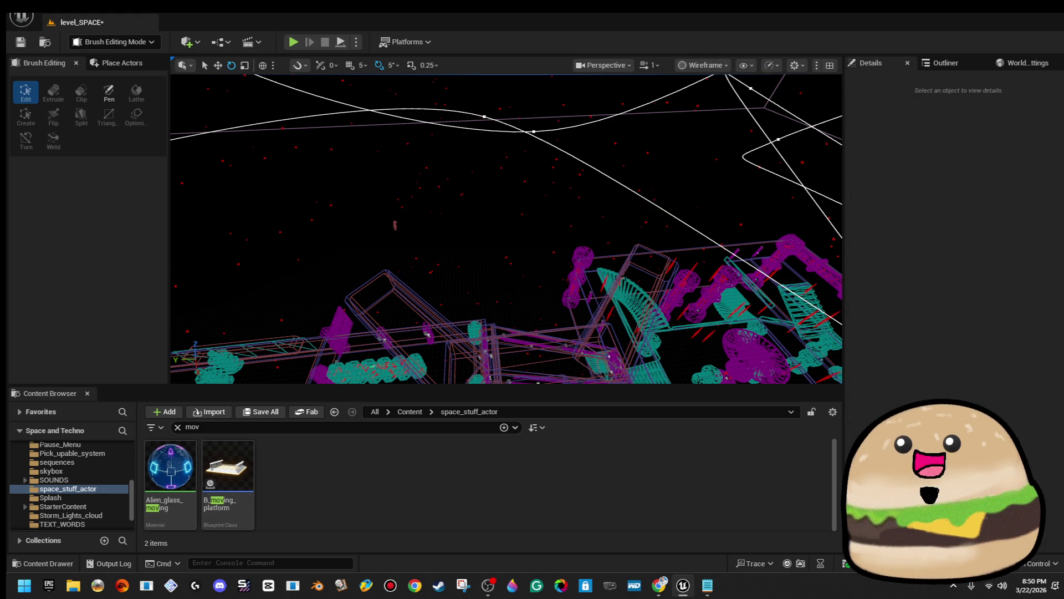
left_click(625, 275)
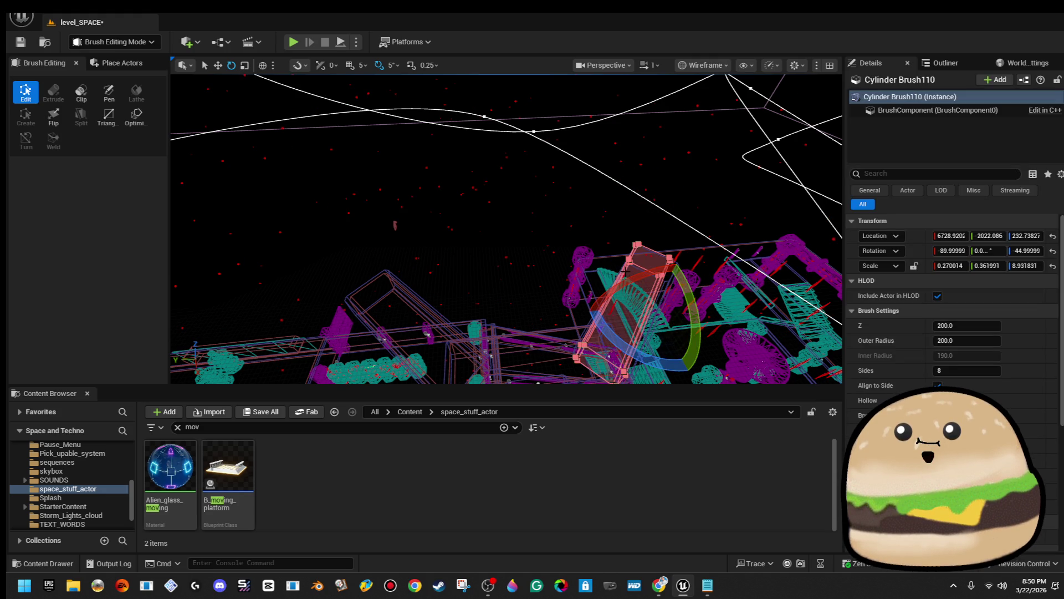
key("Delete")
left_click(626, 263)
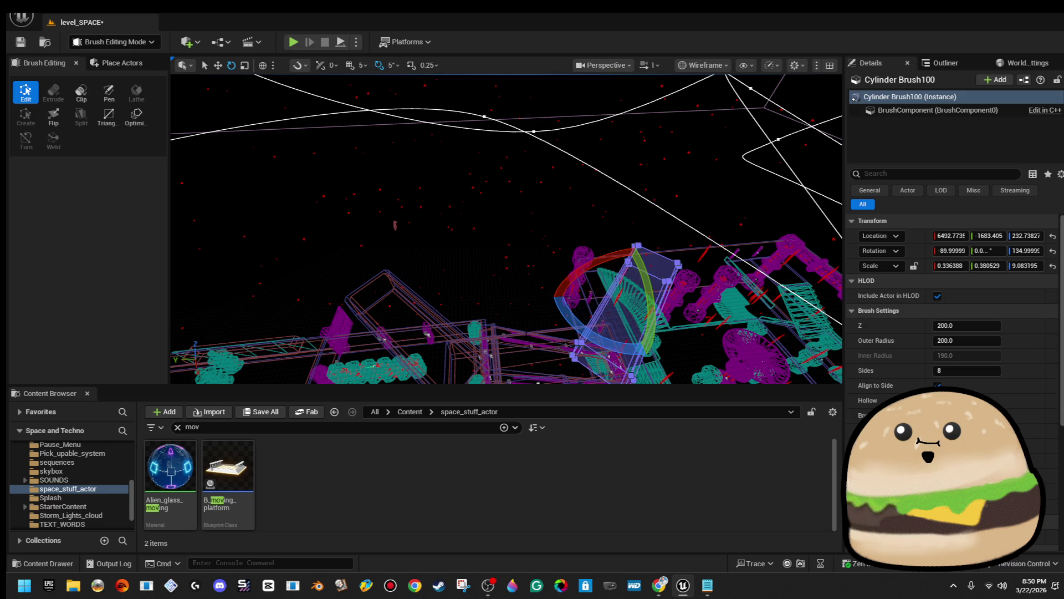
key("Delete")
Delete the stray pipes Cylinder Brush102 and Cylinder Brush109.
left_click(566, 333)
left_click(405, 298)
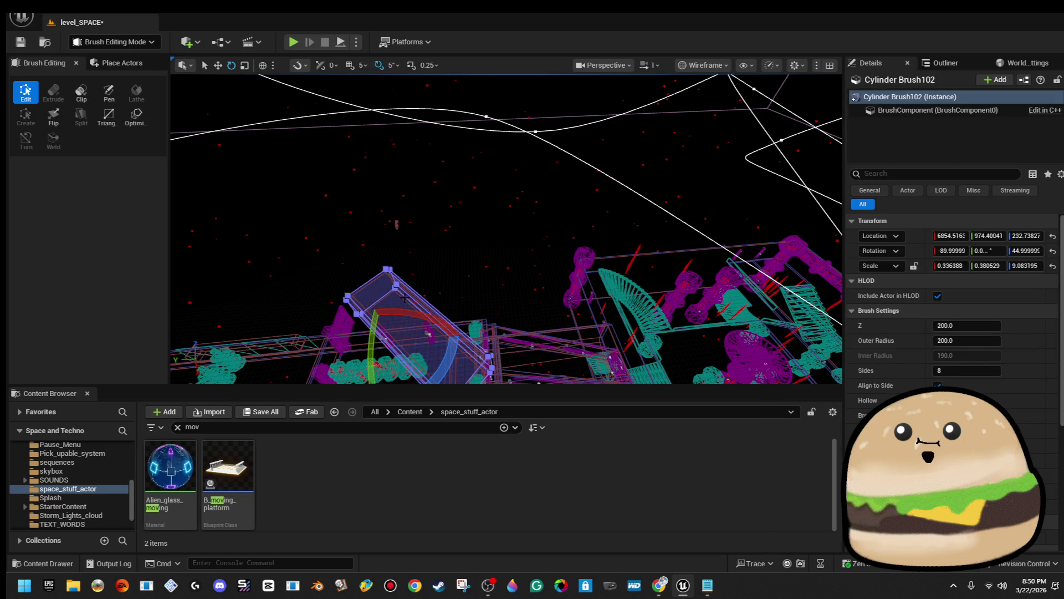
key("Delete")
left_click(407, 295)
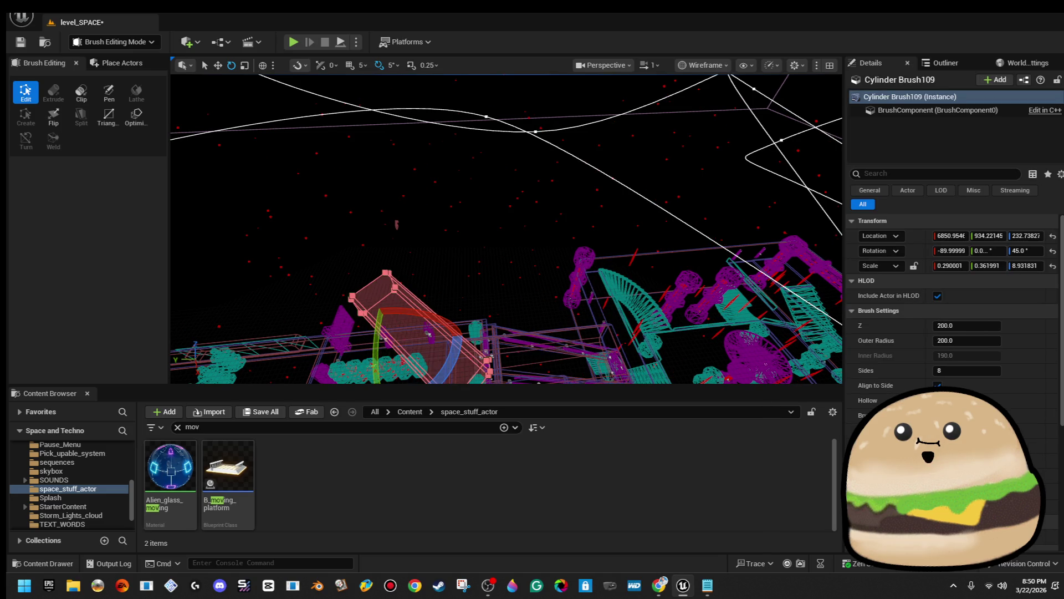
key("Delete")
left_click_drag(451, 261, 504, 194)
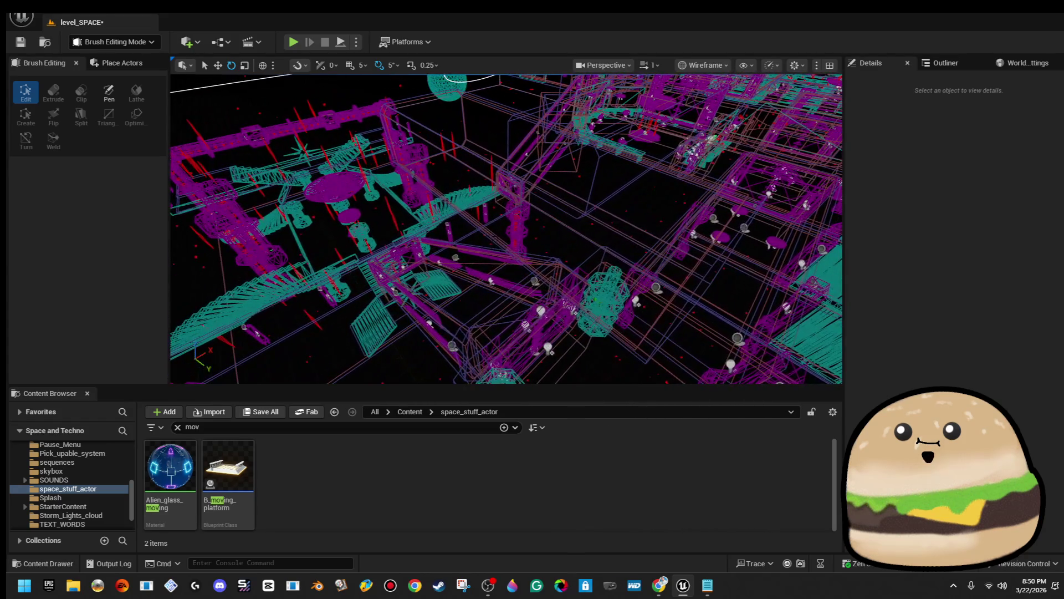
Select the overlapping Cylinder Brush98 and turn the view toward another area.
left_click(619, 232)
left_click(619, 232)
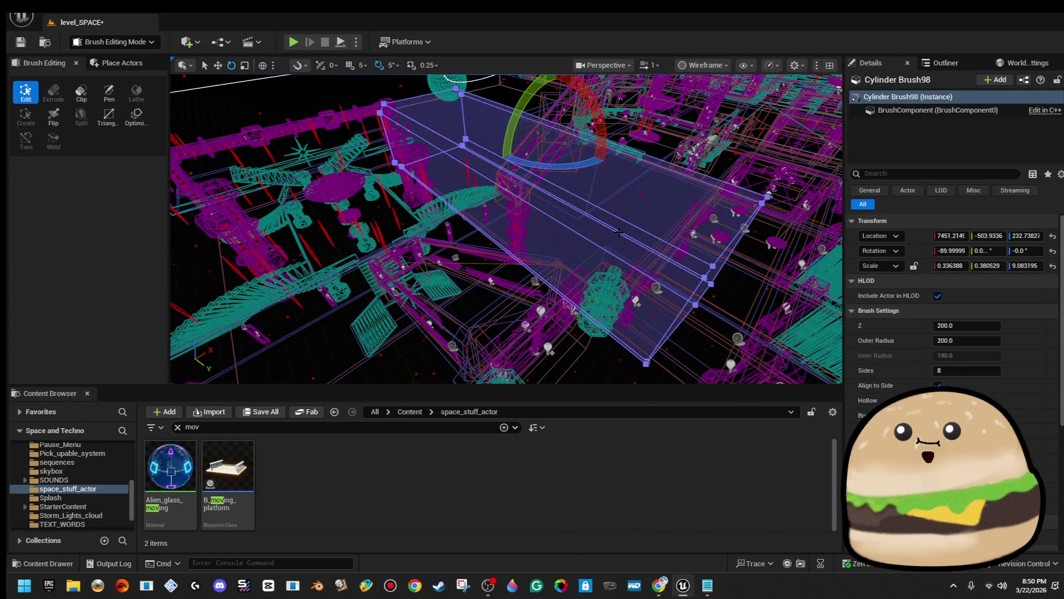
key("Escape")
mouse_move(619, 232)
left_mouse_down()
mouse_move(600, 242)
mouse_move(578, 211)
left_mouse_up()
Set the viewport shading to Unlit and select the Cylinder Brush95 slab.
left_click(715, 66)
left_click(715, 119)
left_click(566, 219)
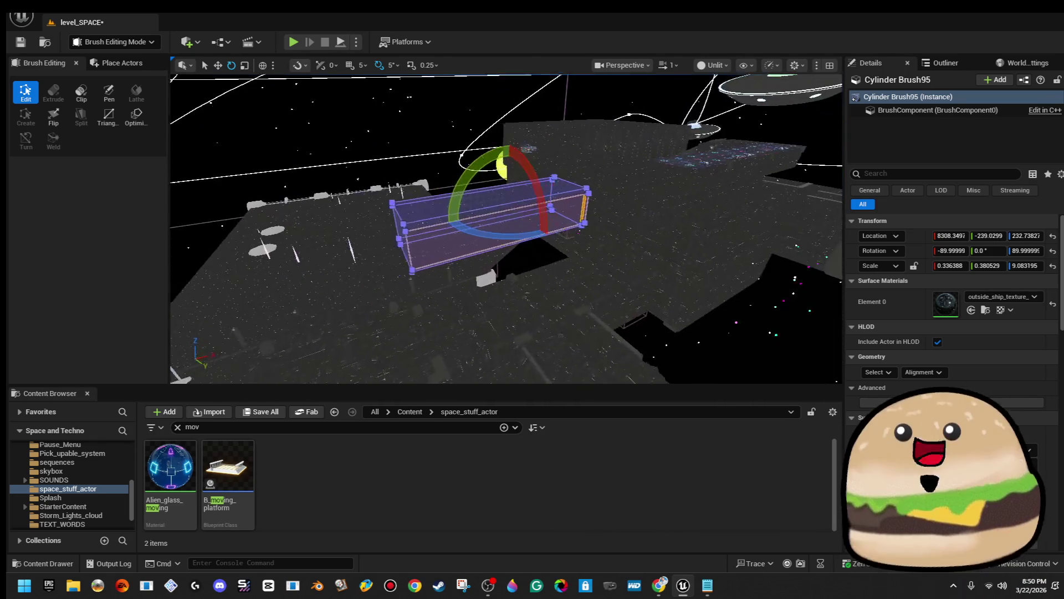
Raise the left-end vertices of the Cylinder Brush95 slab so it slopes upward.
left_click_drag(535, 83, 535, 83)
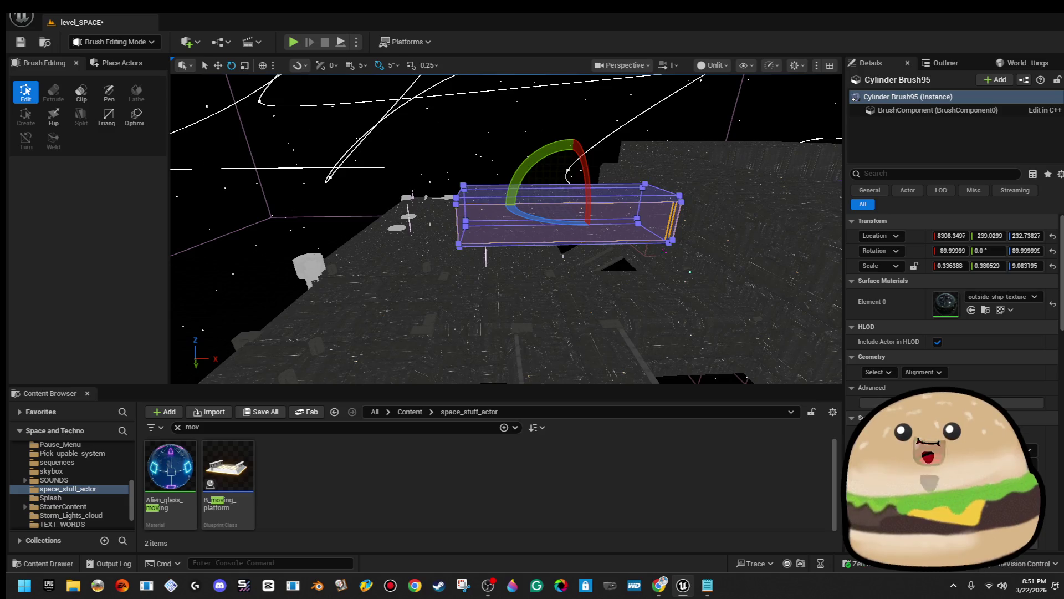
key("w")
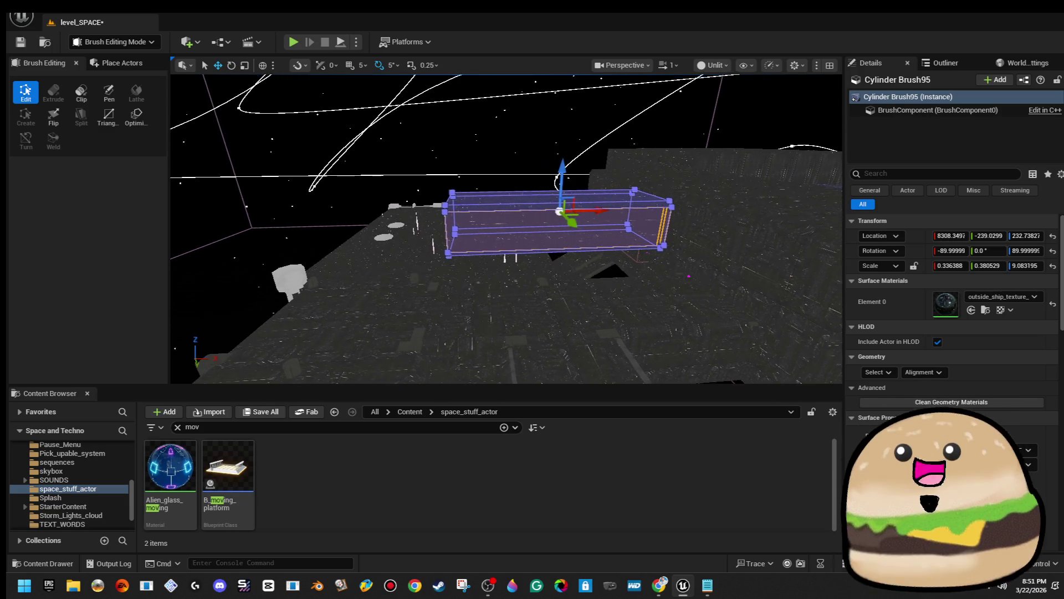
left_click_drag(487, 250, 500, 166)
left_click_drag(562, 334, 561, 336)
key("f")
left_click_drag(510, 196, 508, 83)
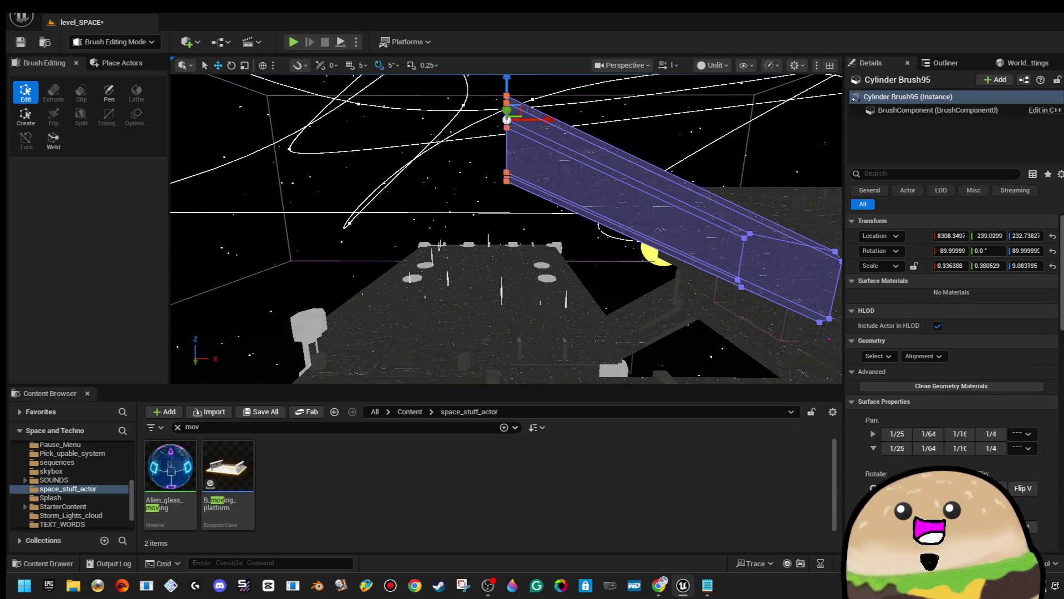
key("f")
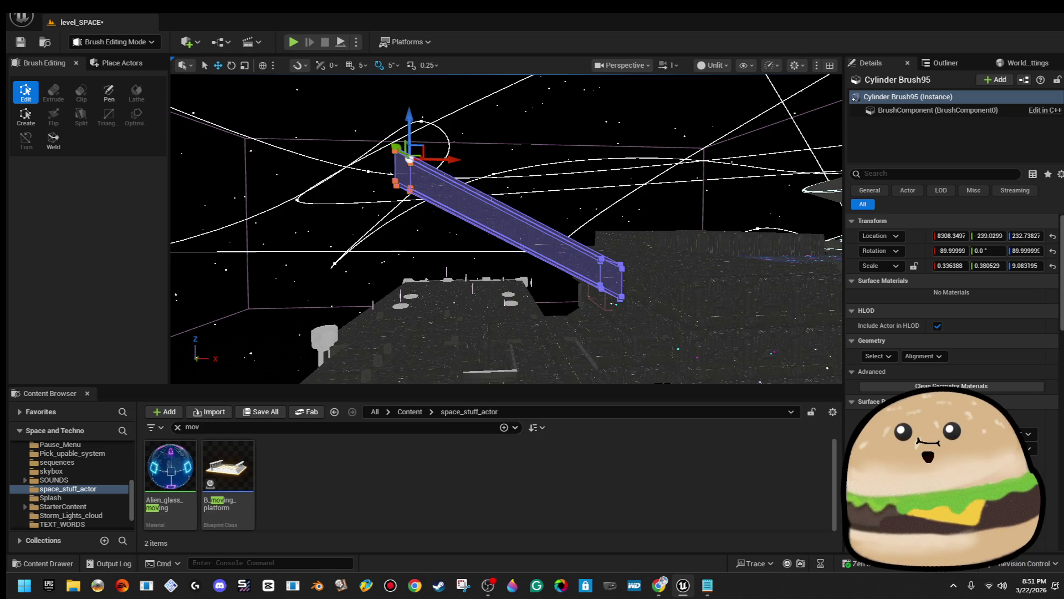
Reselect the sloped Cylinder Brush95 slab and frame it up close in the viewport.
mouse_move(493, 155)
left_mouse_down()
mouse_move(494, 92)
mouse_move(493, 125)
mouse_move(493, 97)
mouse_move(527, 141)
left_mouse_up()
left_click(456, 223)
key("f")
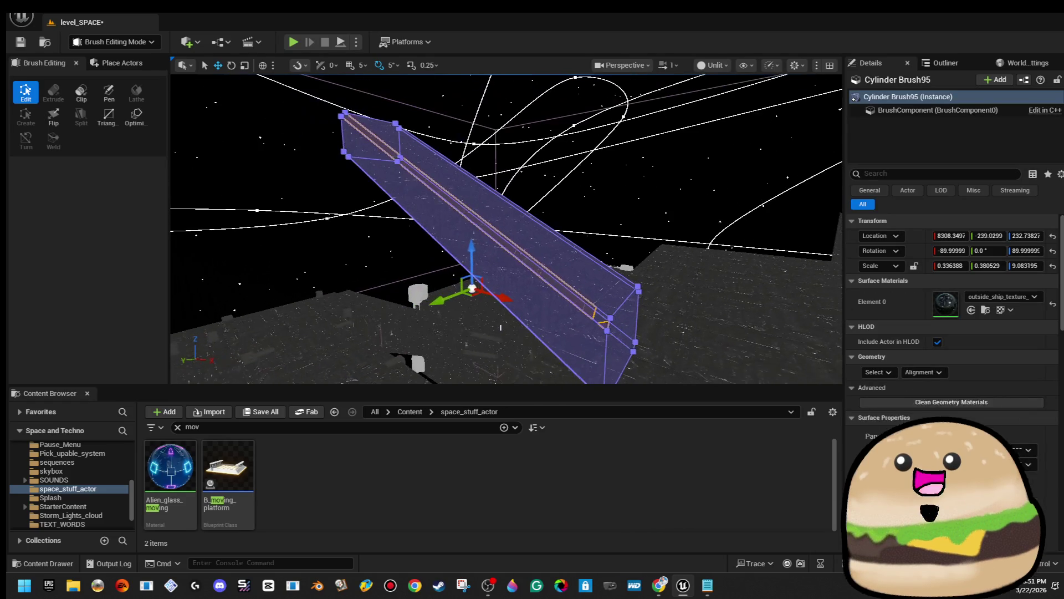
mouse_move(456, 223)
left_mouse_down()
mouse_move(397, 357)
mouse_move(503, 267)
mouse_move(492, 259)
left_mouse_up()
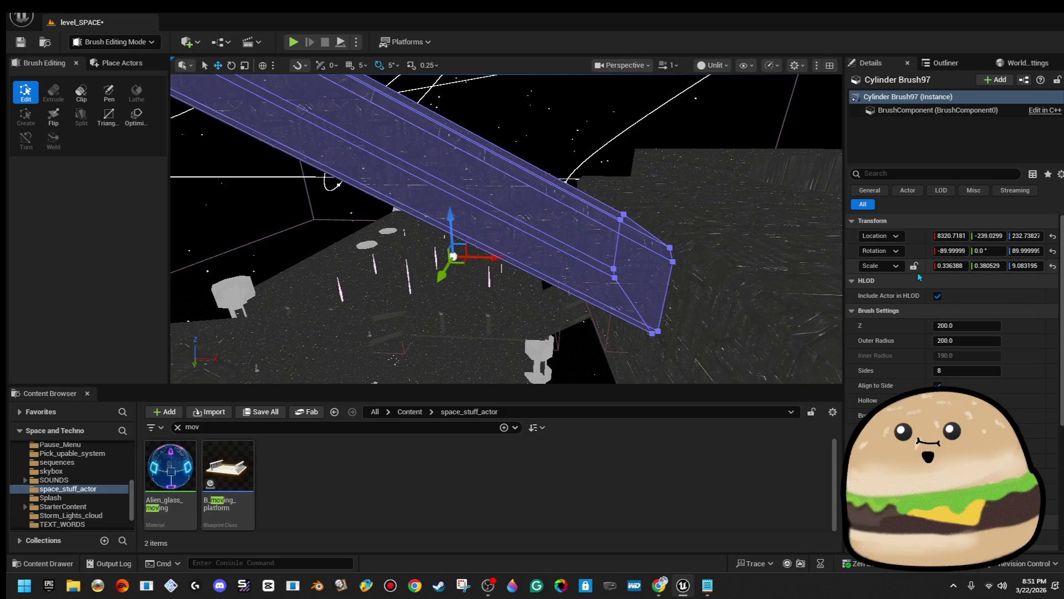
Set Cylinder Brush97's X scale to 0.3 in the Details panel.
type(".33")
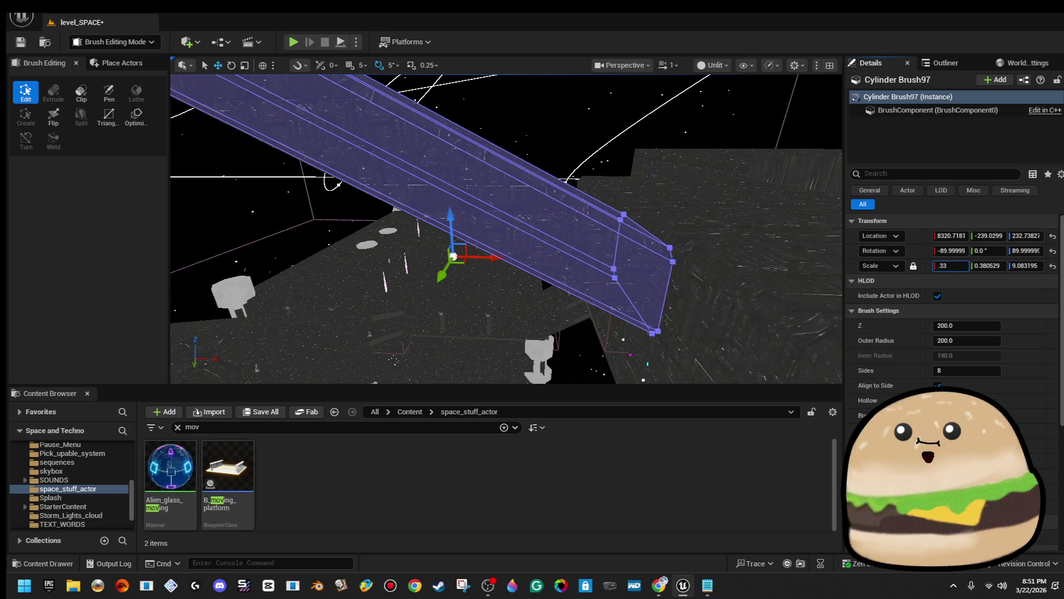
key("Return")
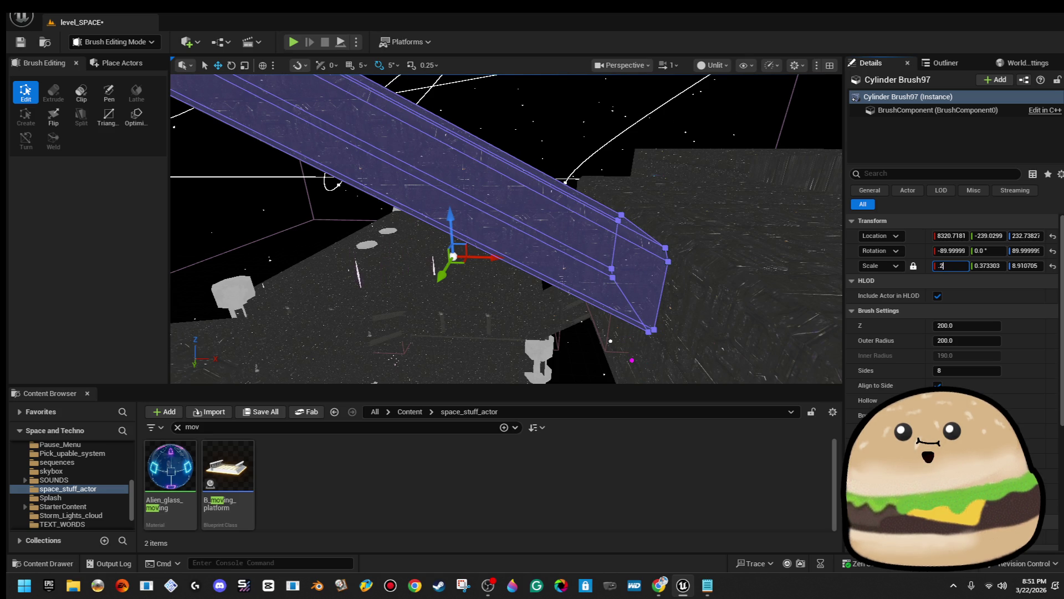
type("0.3")
key("Return")
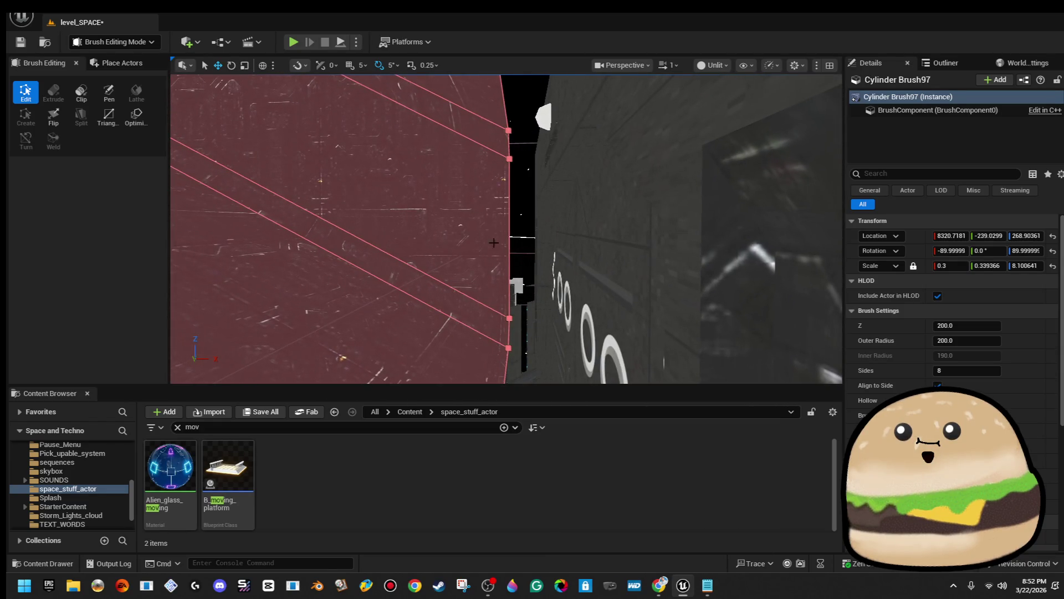
Drag the brush's end face outward to extend it to the wall, checking from the side.
left_click(478, 233)
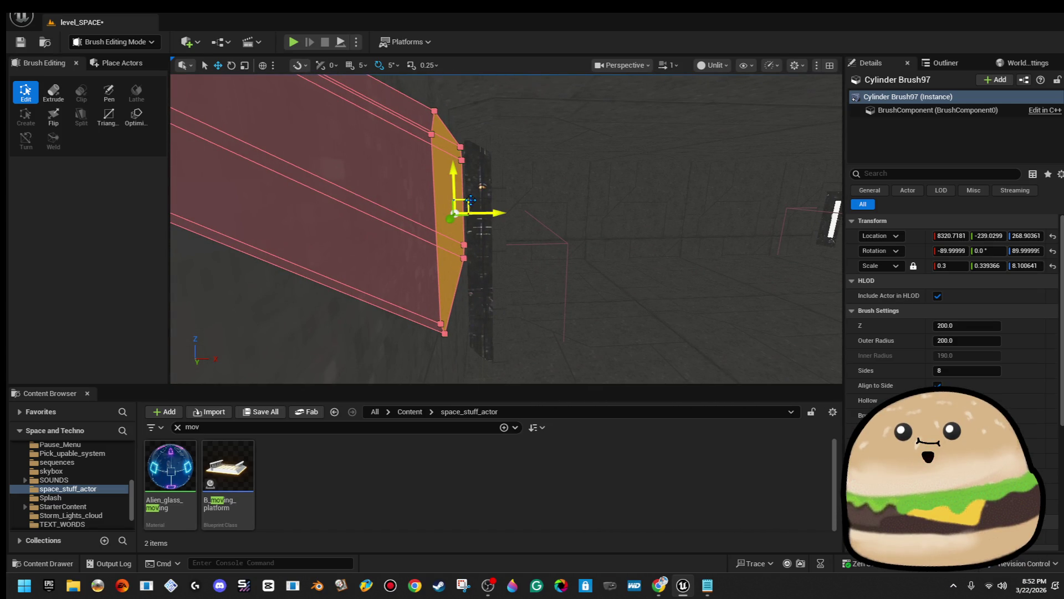
left_click_drag(468, 201, 505, 225)
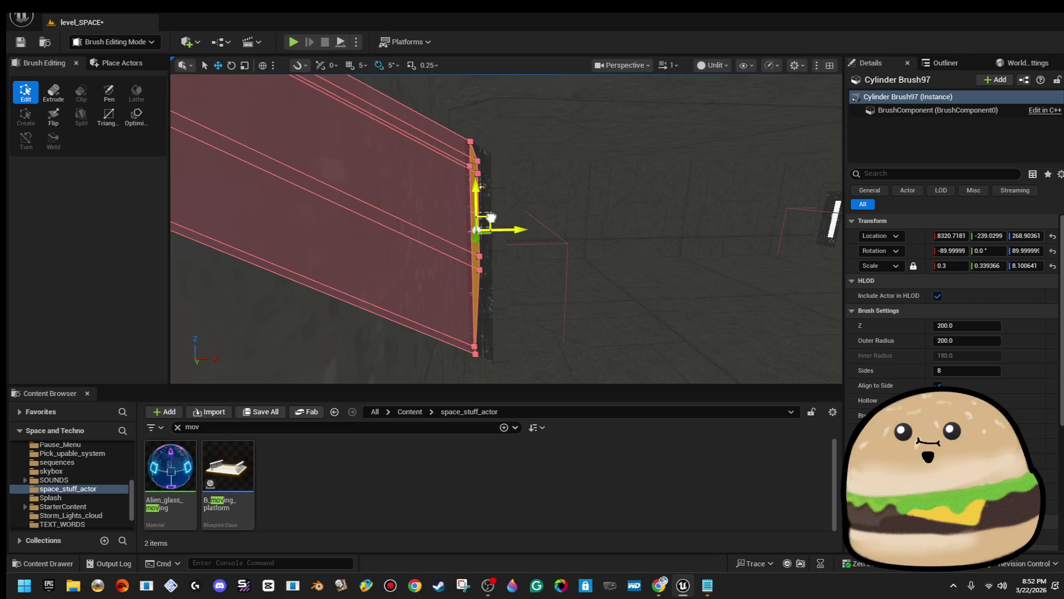
left_click_drag(490, 216, 399, 219)
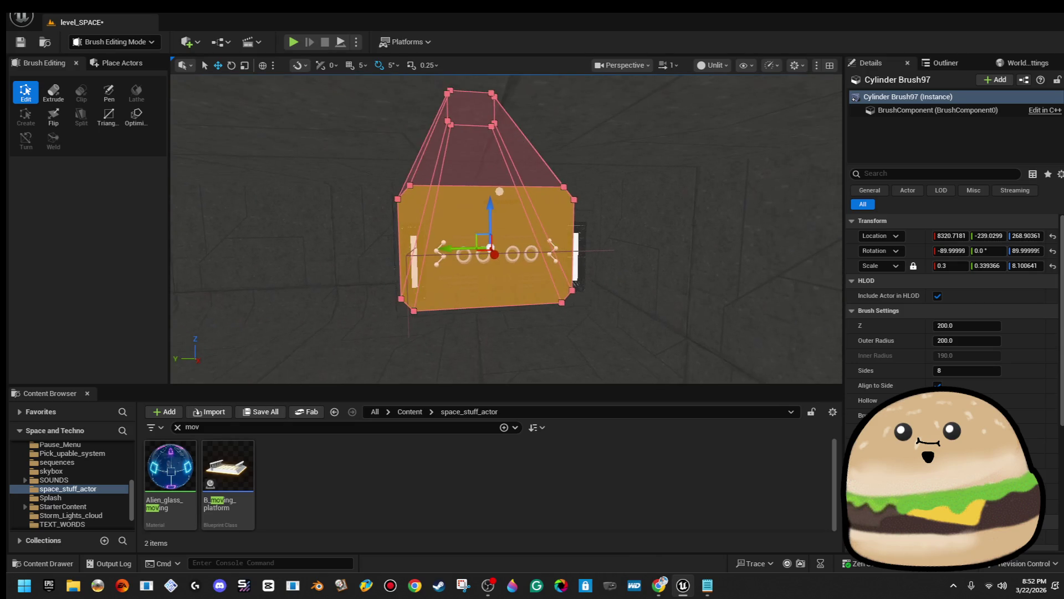